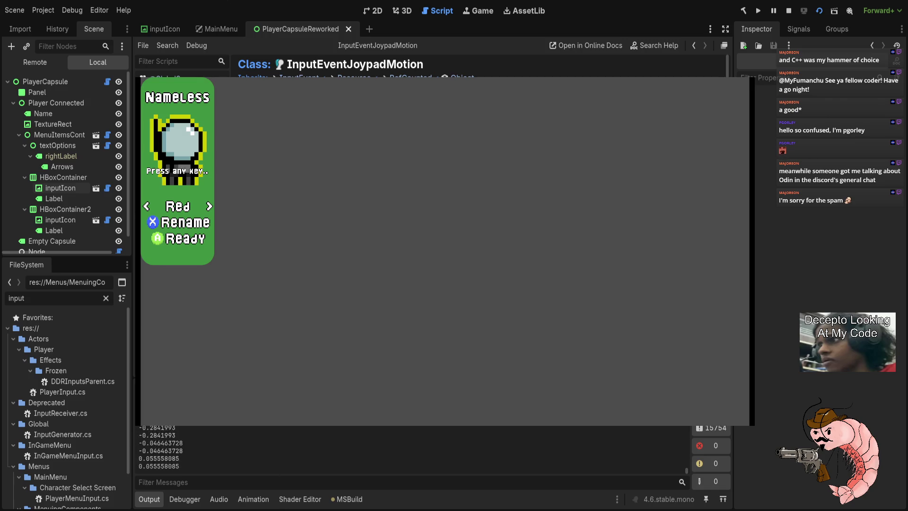
Step: Stop the running player capsule scene and clear the printed values from the Output log
click(789, 11)
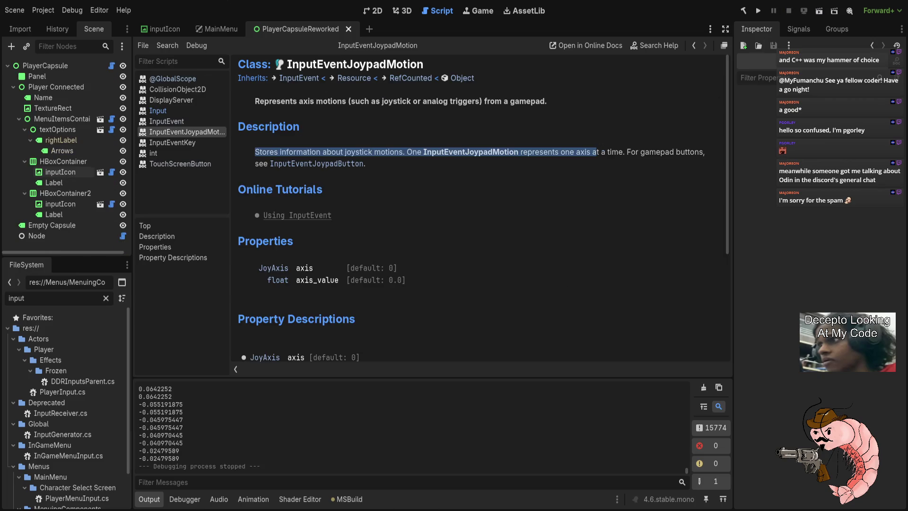
click(703, 388)
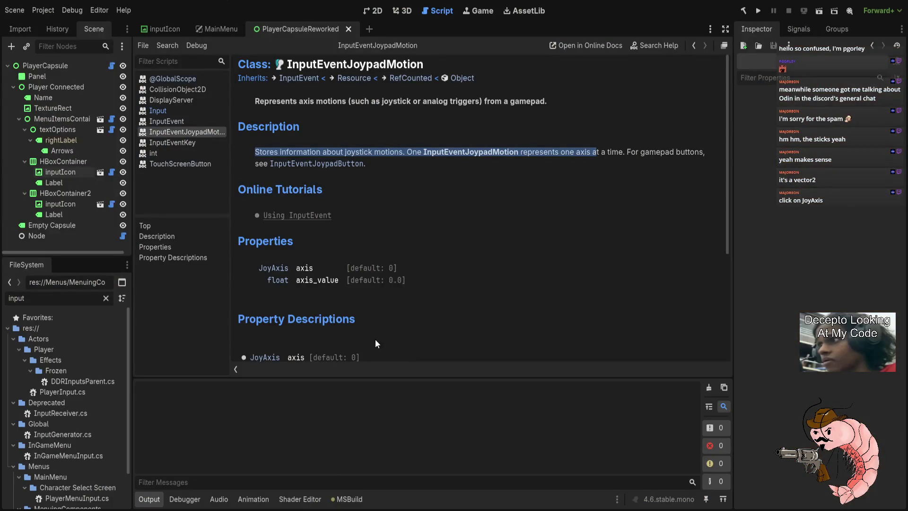
scroll(376, 339, down, 4)
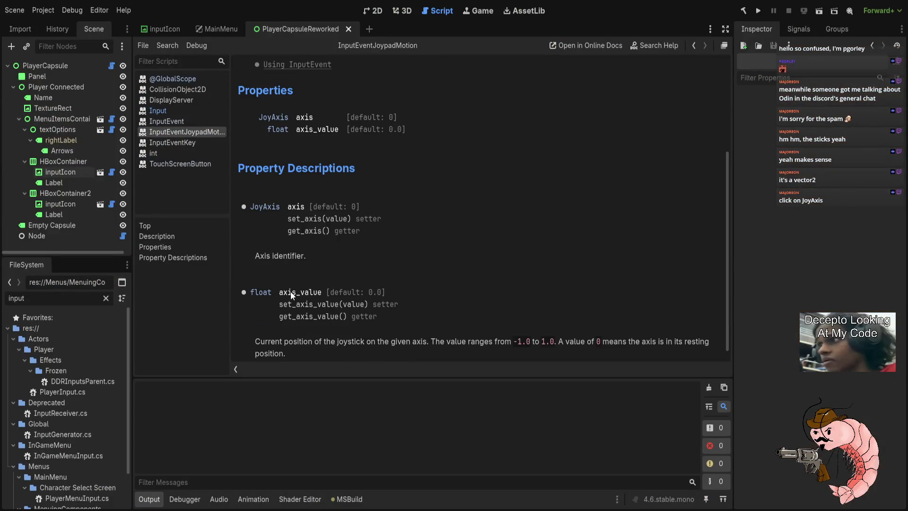
scroll(294, 296, down, 1)
mouse_move(247, 275)
mouse_down()
mouse_move(331, 273)
mouse_move(323, 275)
mouse_up()
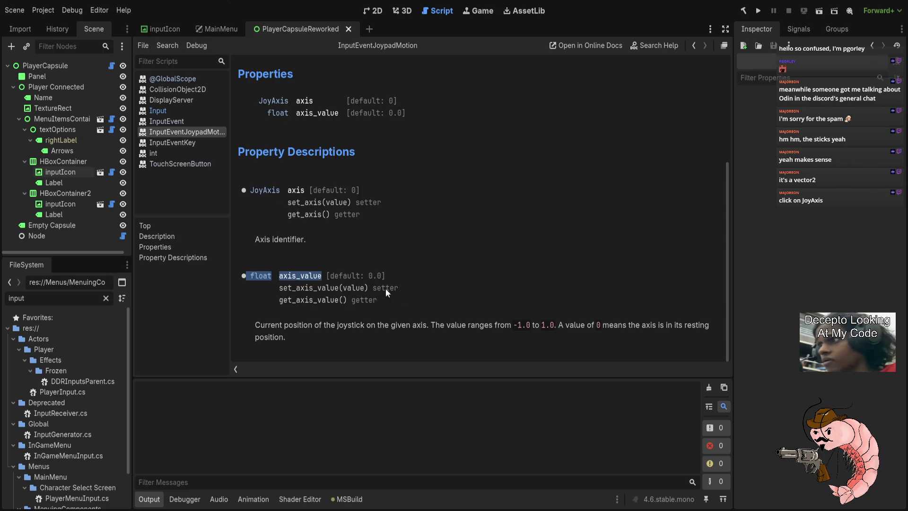
click(453, 303)
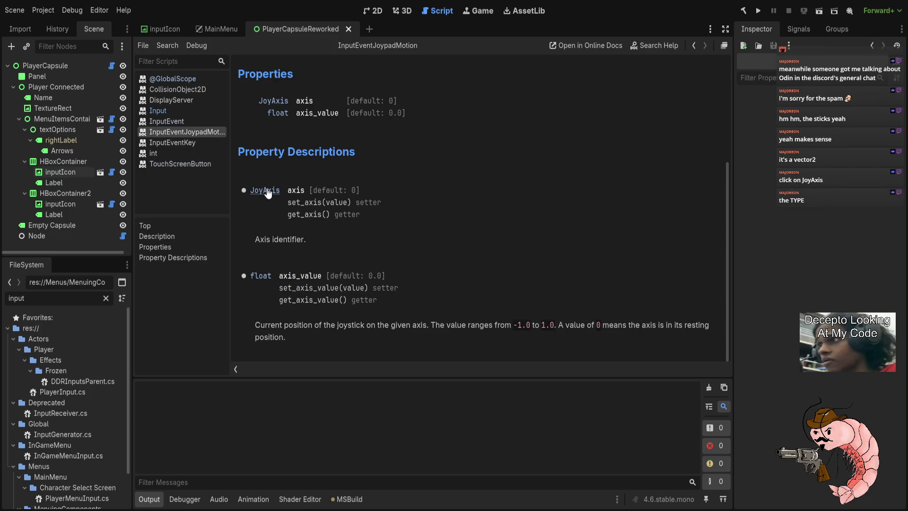
drag(289, 190, 311, 198)
click(265, 190)
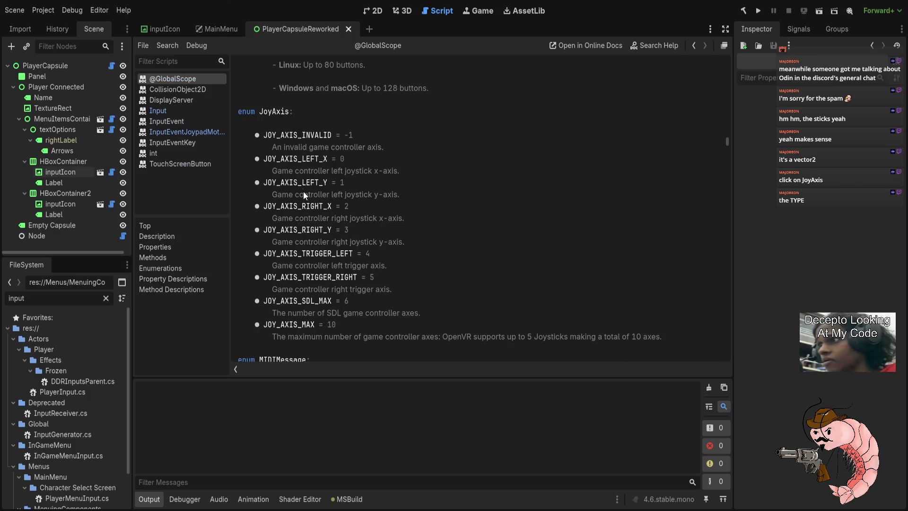
mouse_move(263, 134)
mouse_down()
mouse_move(400, 208)
mouse_move(392, 286)
mouse_move(460, 291)
mouse_up()
click(438, 306)
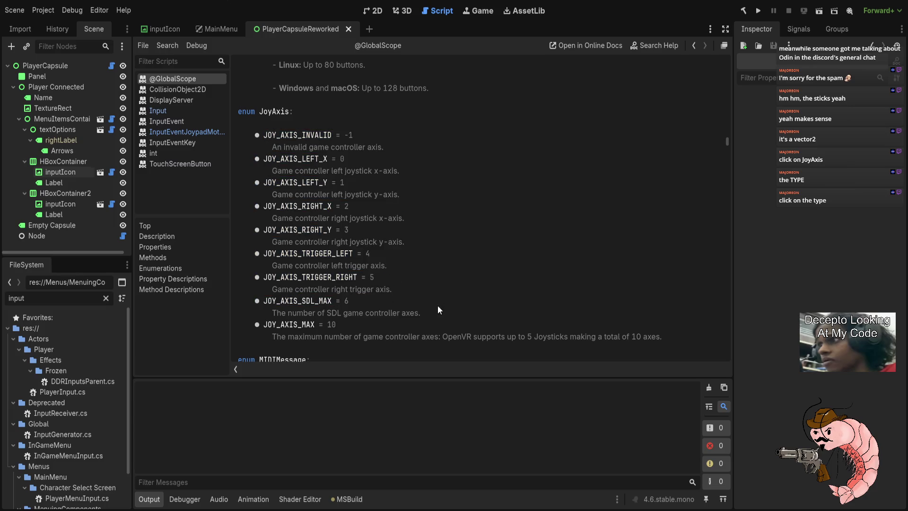
mouse_move(661, 335)
mouse_down()
mouse_move(265, 142)
mouse_move(210, 134)
mouse_up()
click(512, 243)
scroll(341, 205, down, 4)
scroll(342, 209, up, 5)
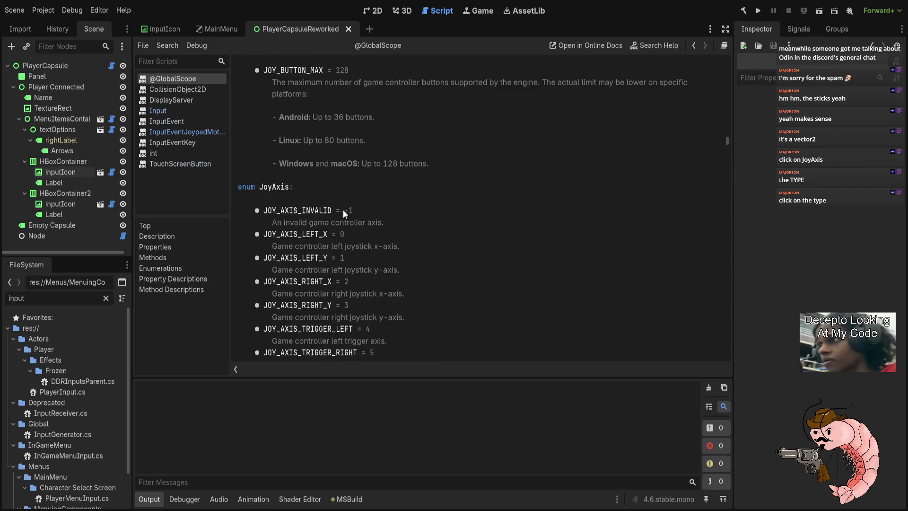
scroll(700, 136, down, 3)
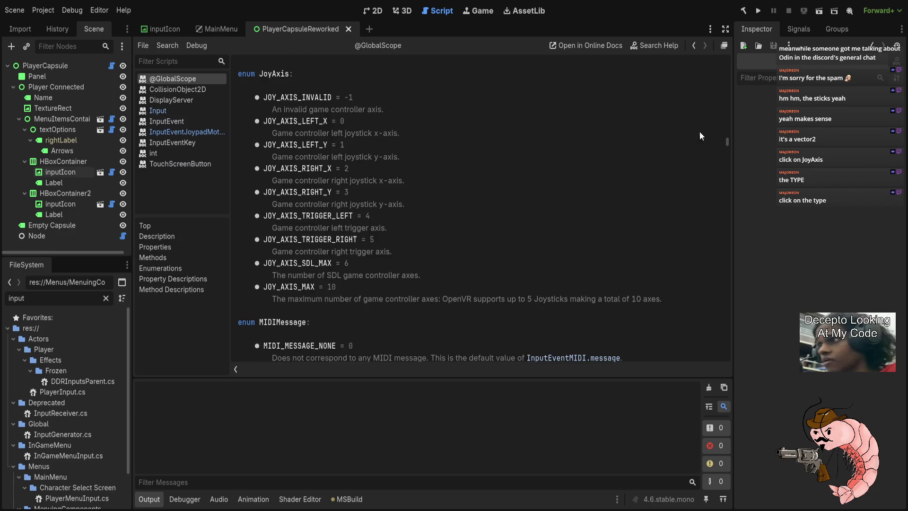
Step: Run the project so joystick axis values print to Output, then stop it with F8
click(819, 11)
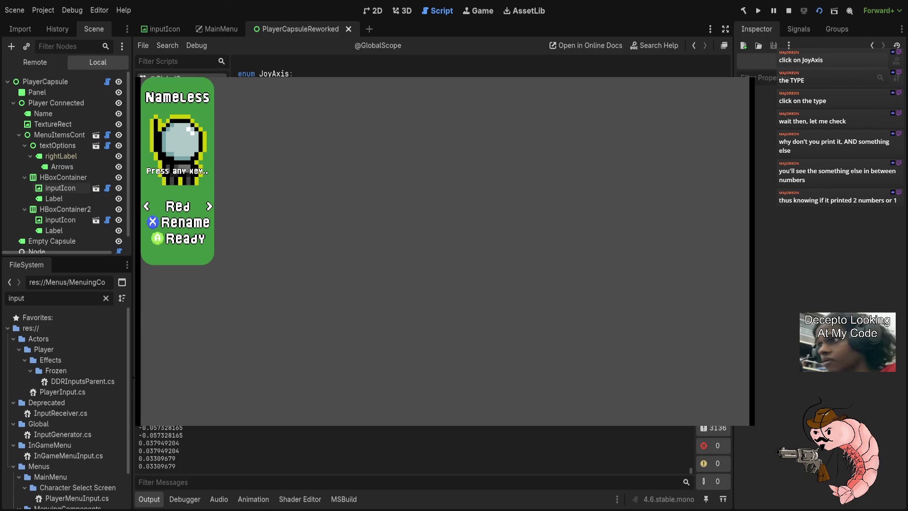
key(F8)
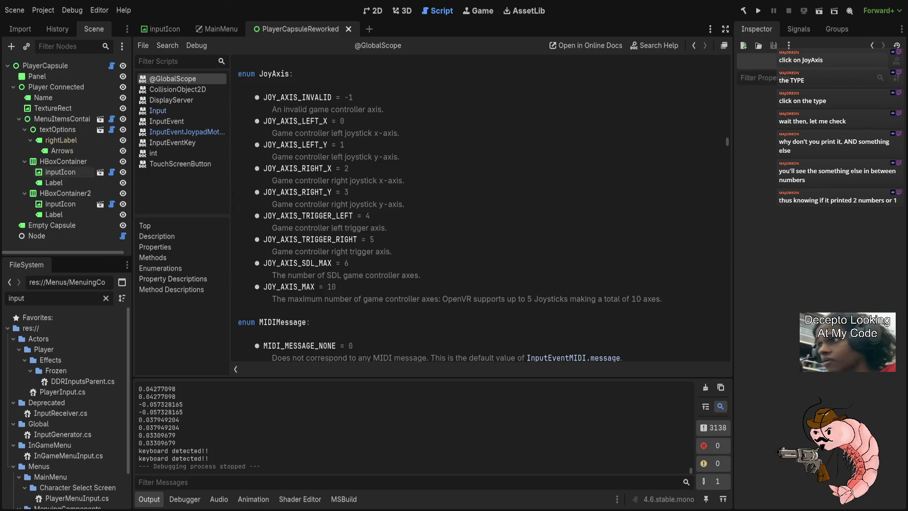
Step: Go back to the InputEventJoypadMotion documentation page showing the axis_value range
key(alt+Left)
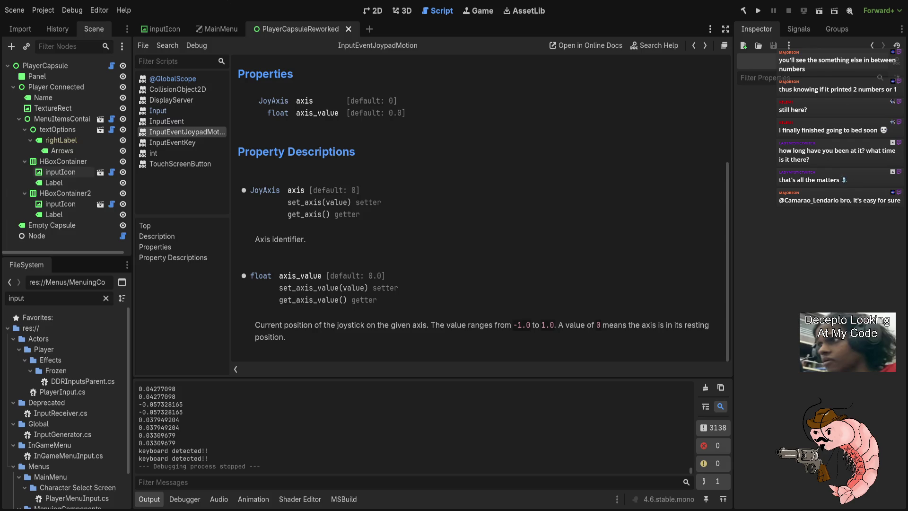
Step: Run the current scene, press J to confirm keyboard detection, then close the game window
click(819, 10)
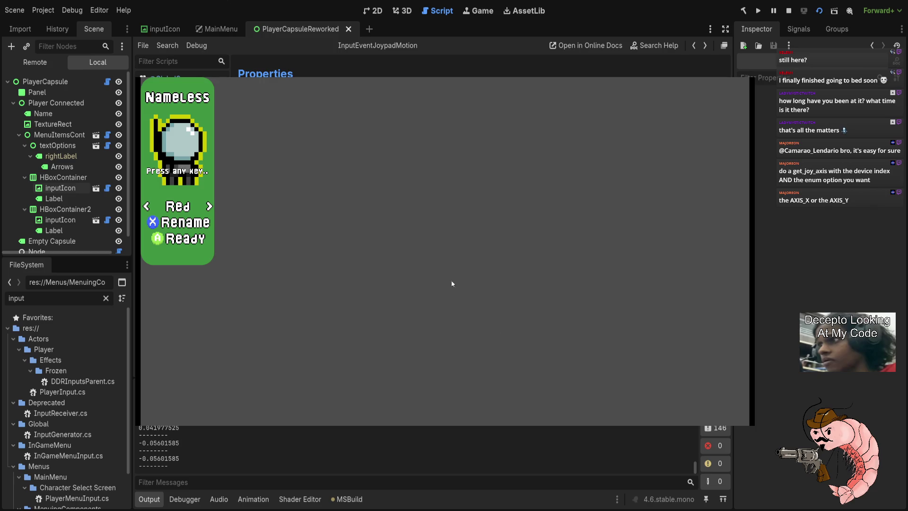
key(j)
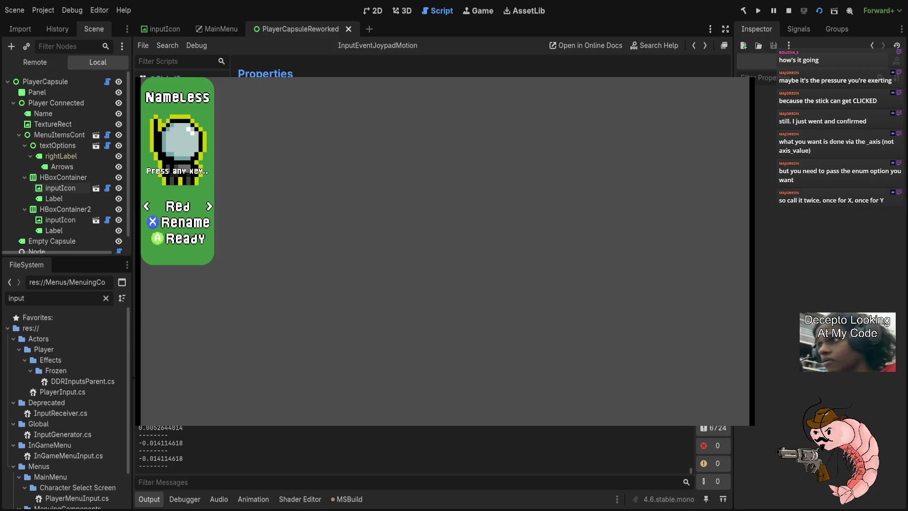
key(alt+F4)
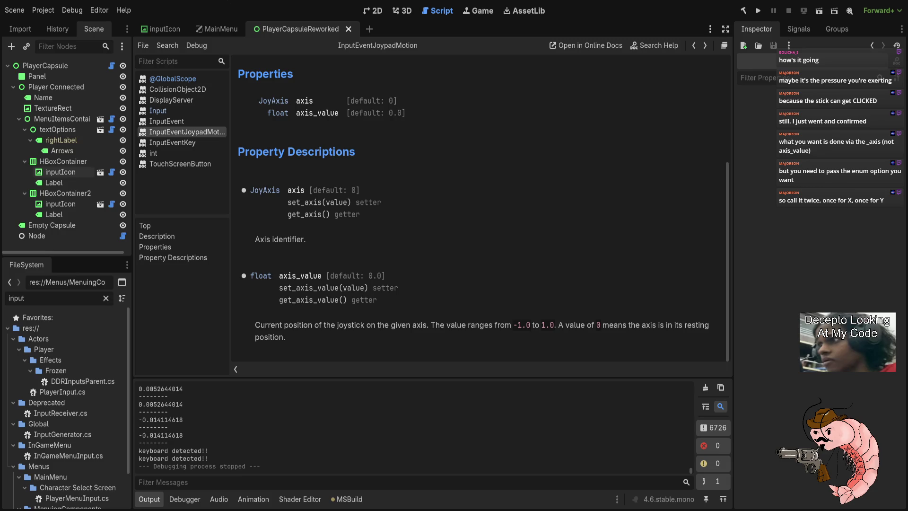
Step: Relaunch the player capsule scene so near-zero axis values like -1.5258789E-05 stream in
click(821, 10)
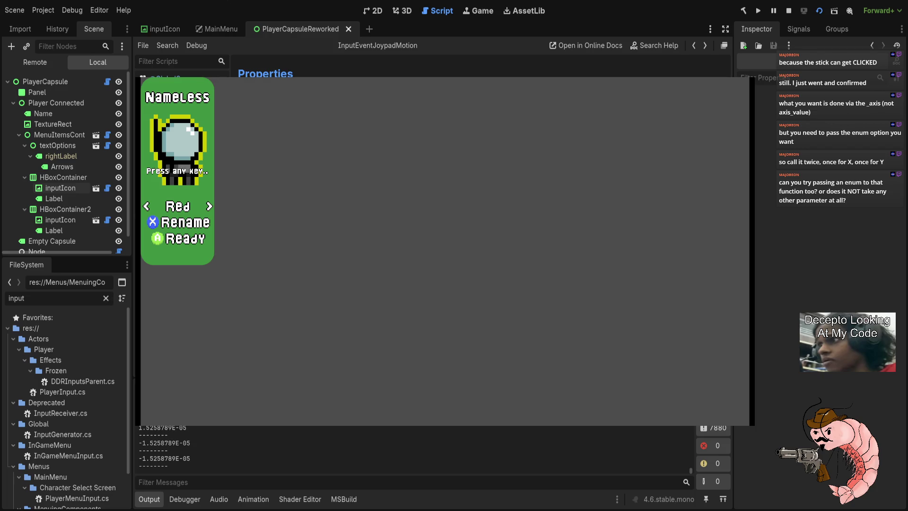
Step: Stop the game with F8 and switch to the code editor showing InputIcon.cs
key(F8)
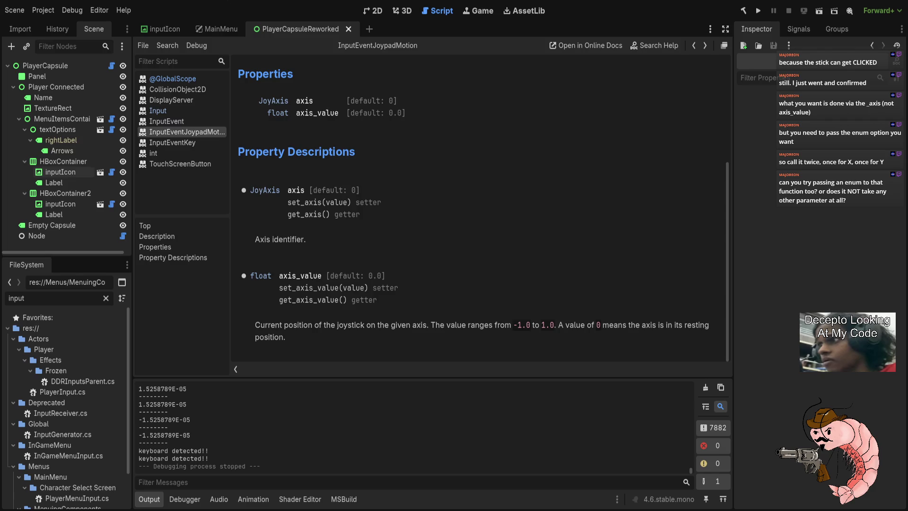
key(alt+Tab)
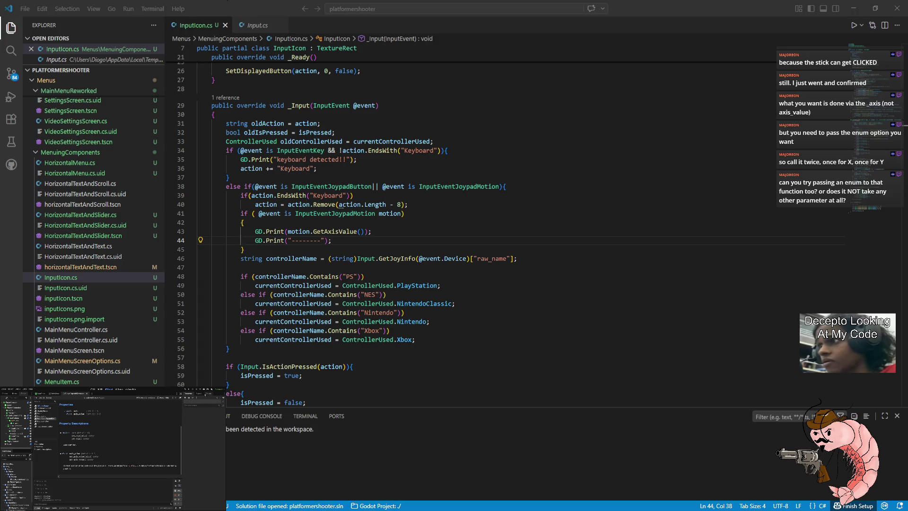
Step: Build and launch the scene, then press Space to switch the menu prompts to keyboard
click(204, 390)
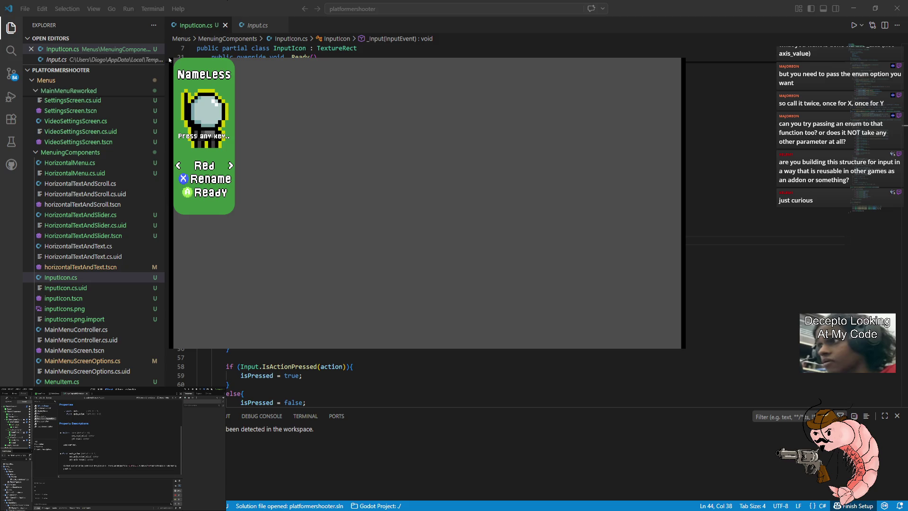
key(space)
Step: Put the Godot editor back on the OBS stream and press Enter three times to trigger MenuAccept
click(786, 379)
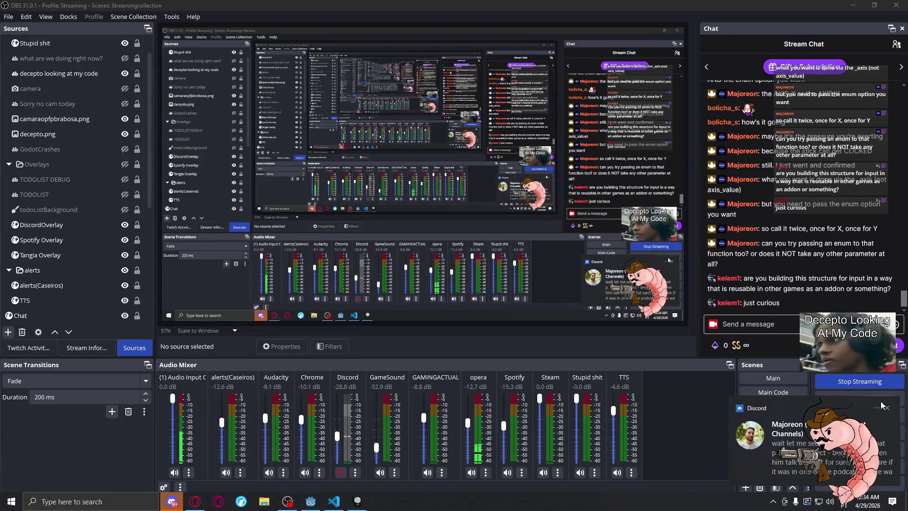
click(773, 432)
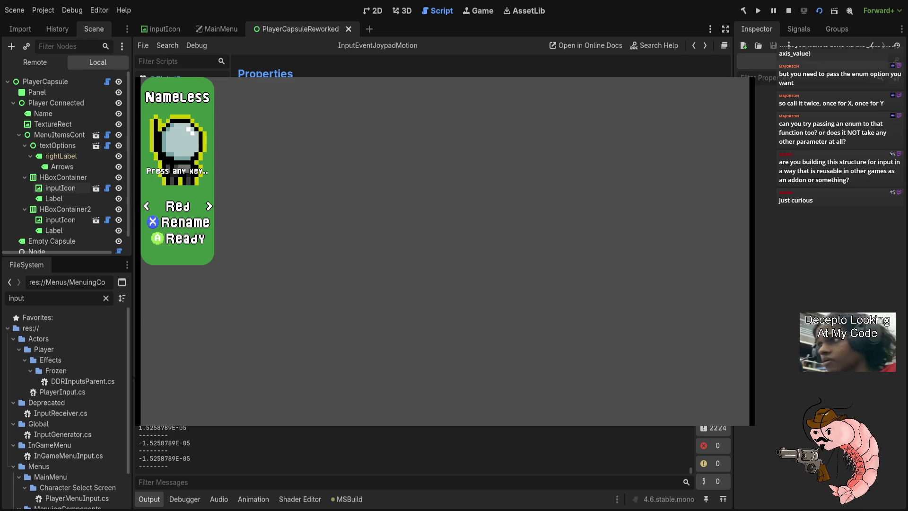
key(Return)
key(Return)
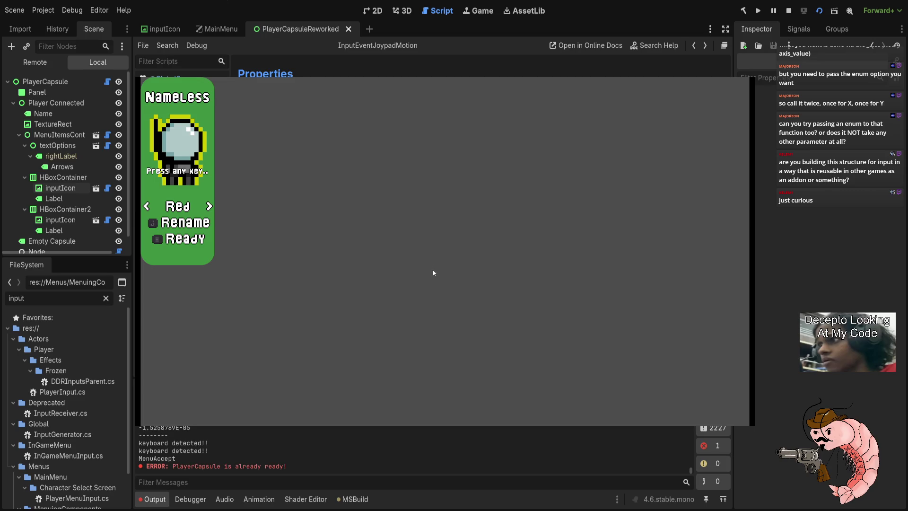
key(Return)
key(Return)
key(Return)
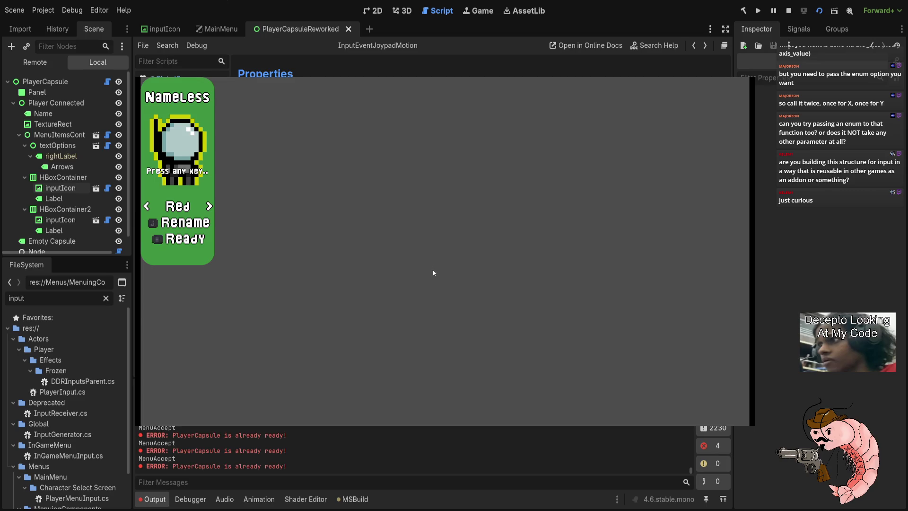
key(Return)
key(Return)
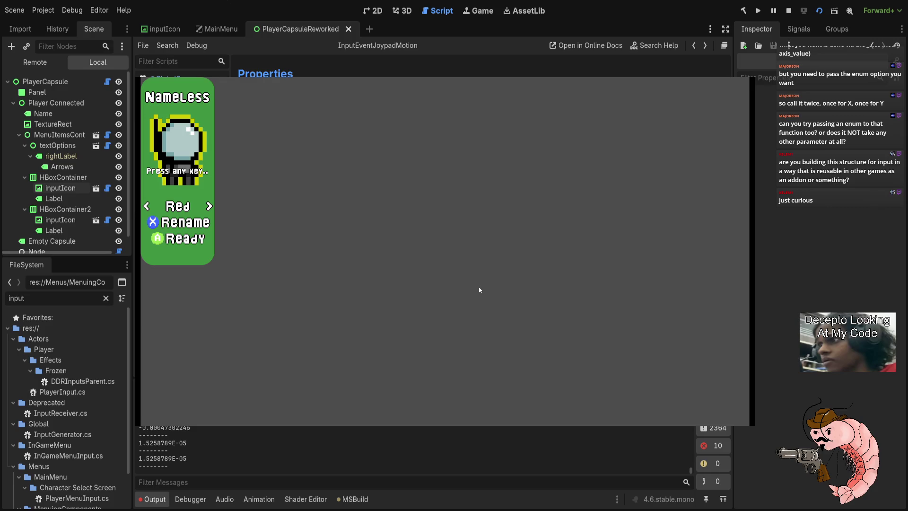
Step: Press Space repeatedly to test keyboard/gamepad prompt switching, then stop the game with F8
key(space)
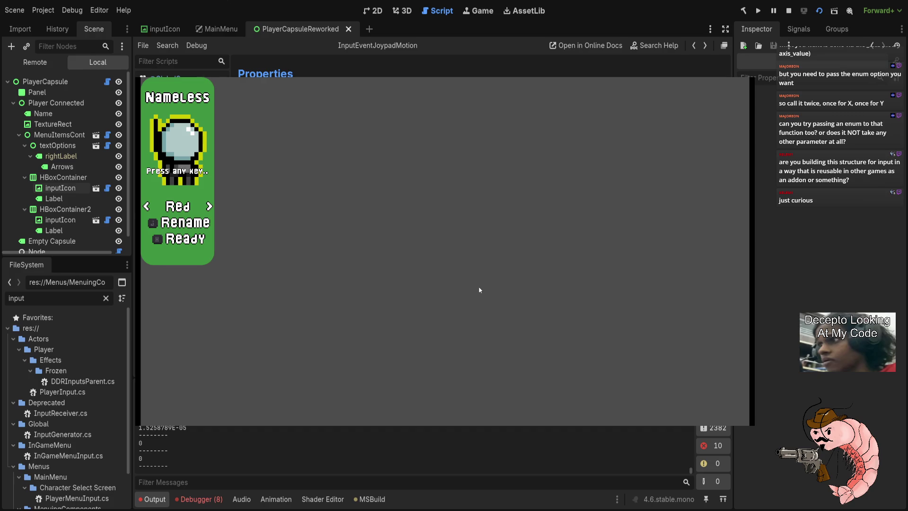
key(space)
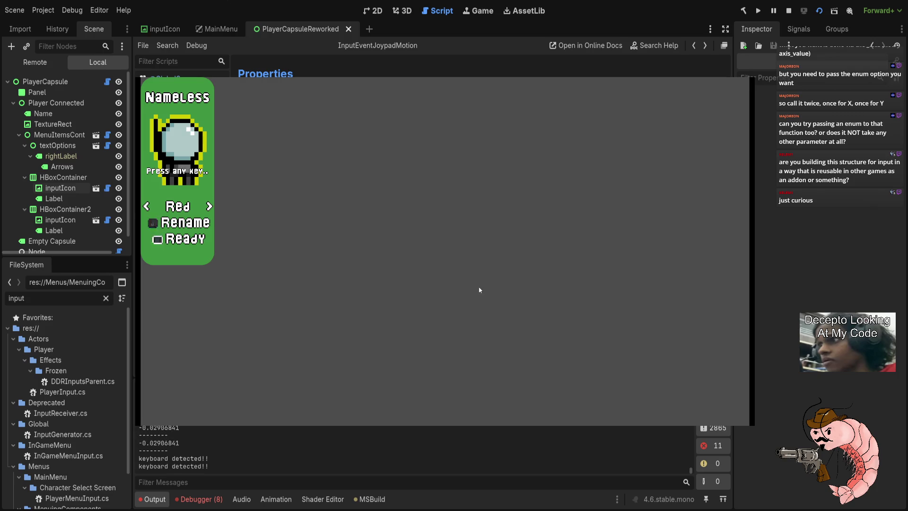
key(space)
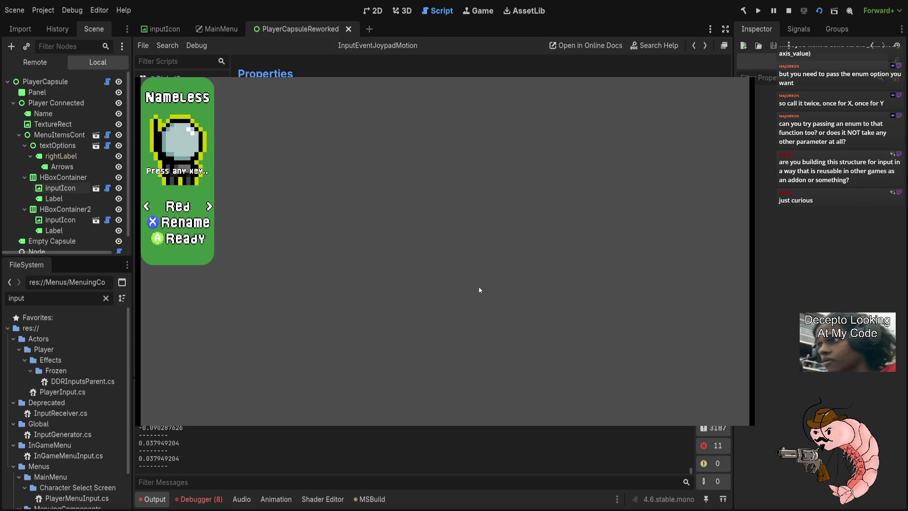
key(F8)
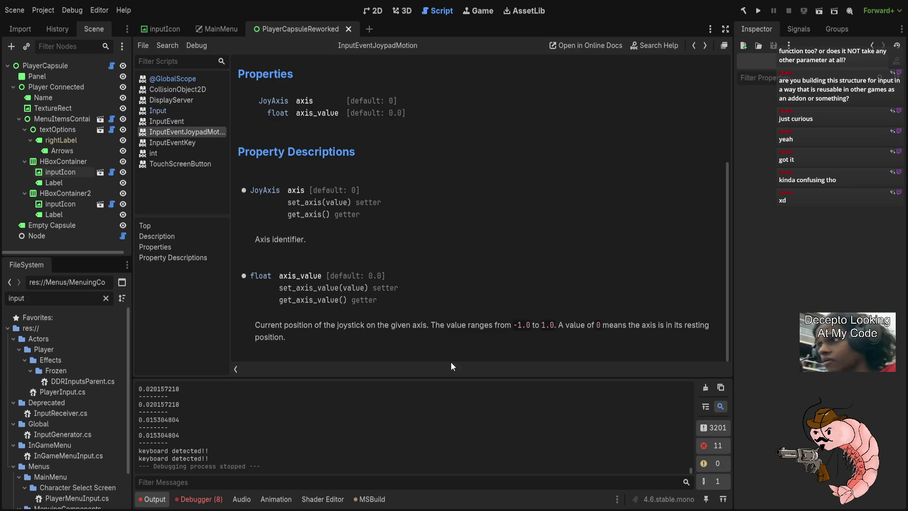
Step: Run the player capsule scene again from the top toolbar
click(820, 11)
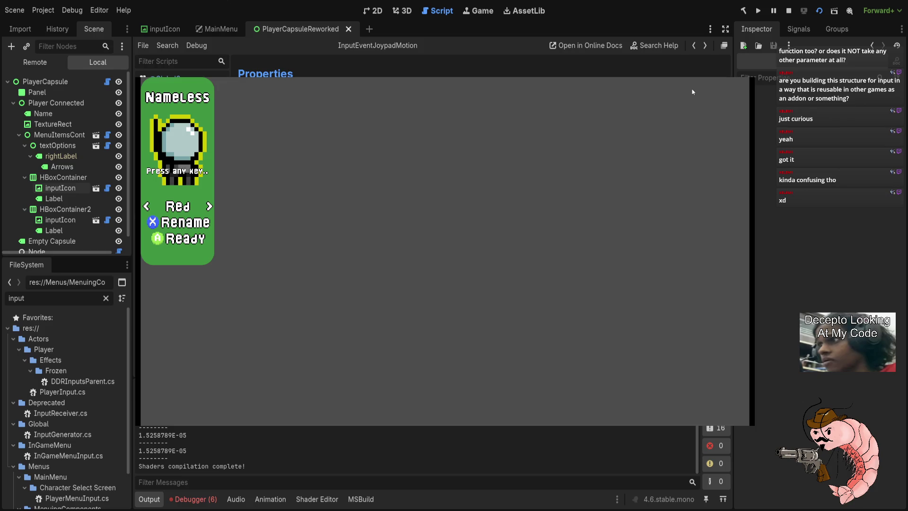
Step: Test keyboard input with Space, stop the run, and review the six KeyNotFoundException errors in the Debugger
key(space)
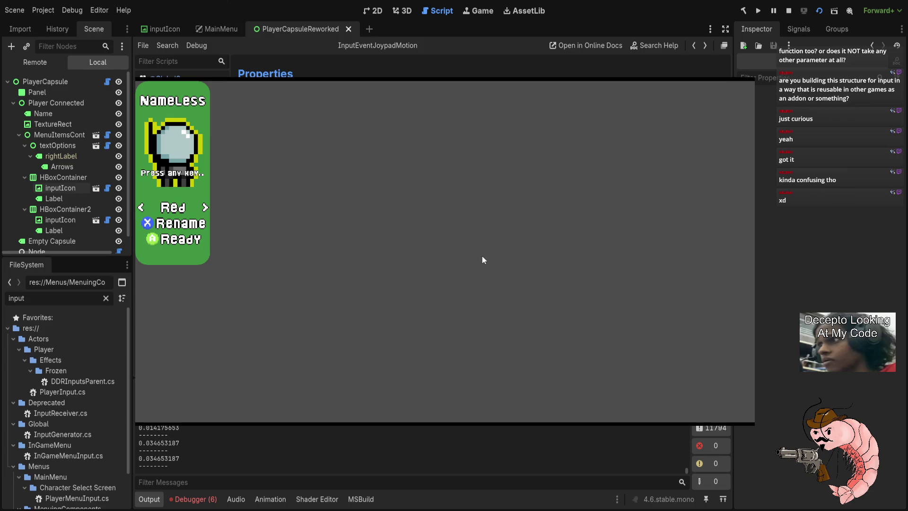
key(F8)
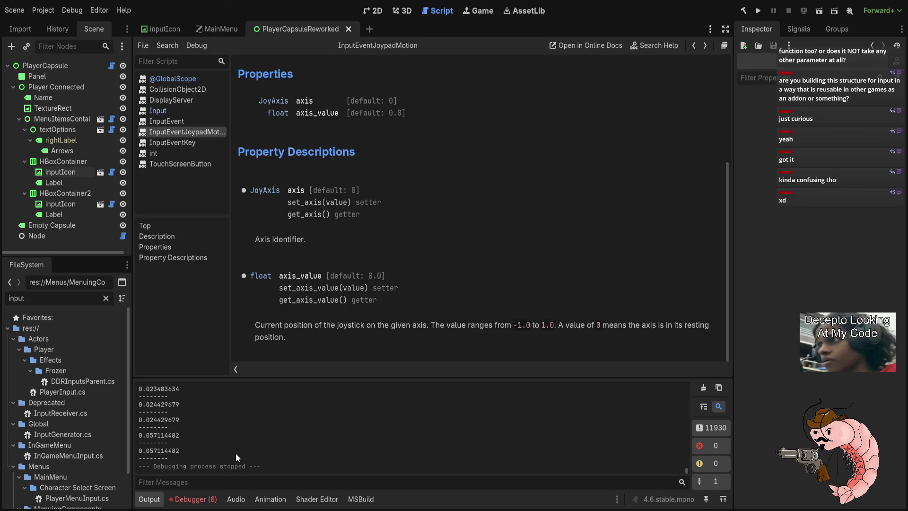
click(194, 498)
scroll(283, 480, down, 2)
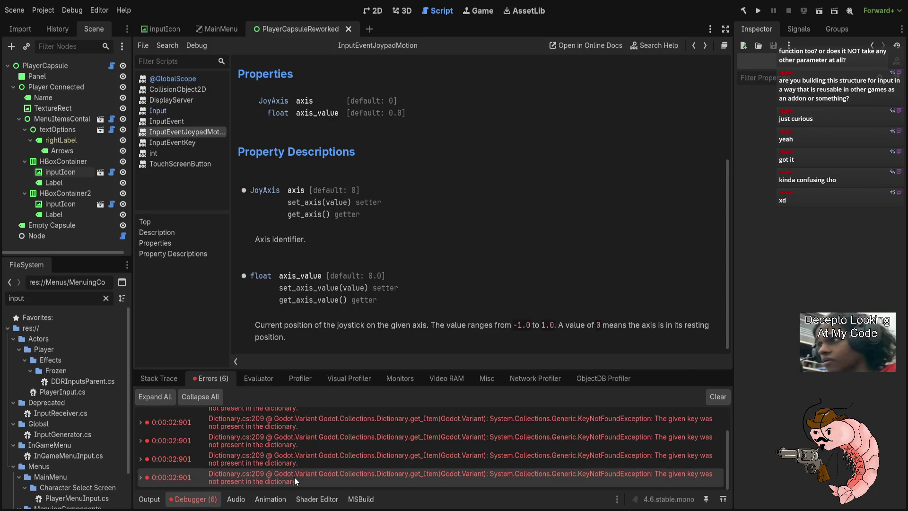
Step: Go back from the InputEventJoypadMotion docs to the Input class reference
scroll(294, 477, up, 2)
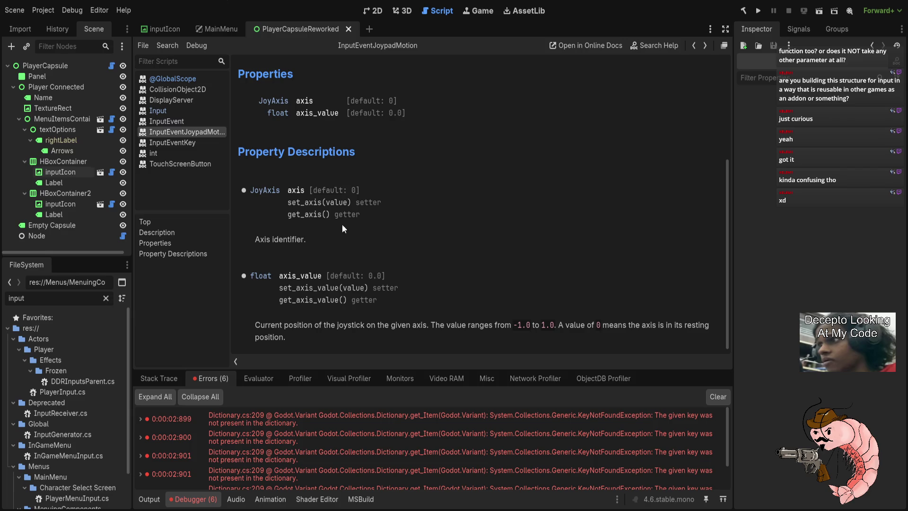
scroll(343, 226, down, 1)
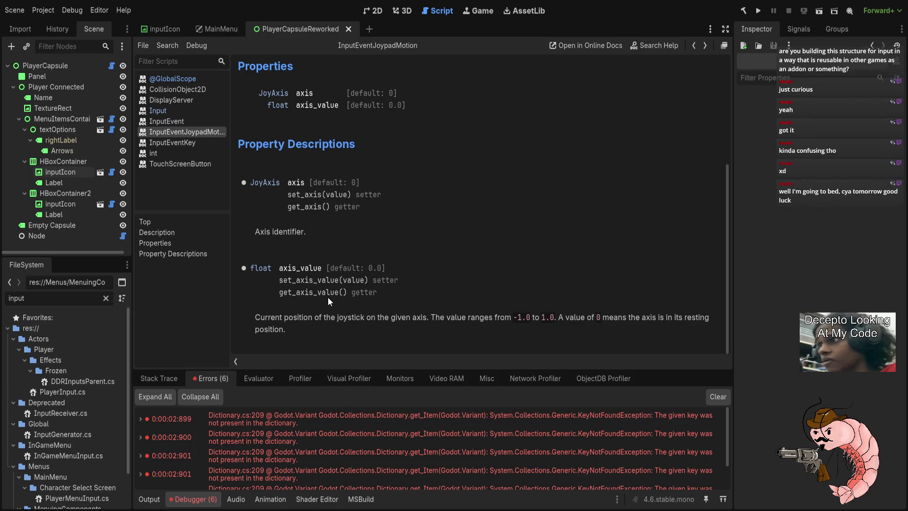
key(alt+Left)
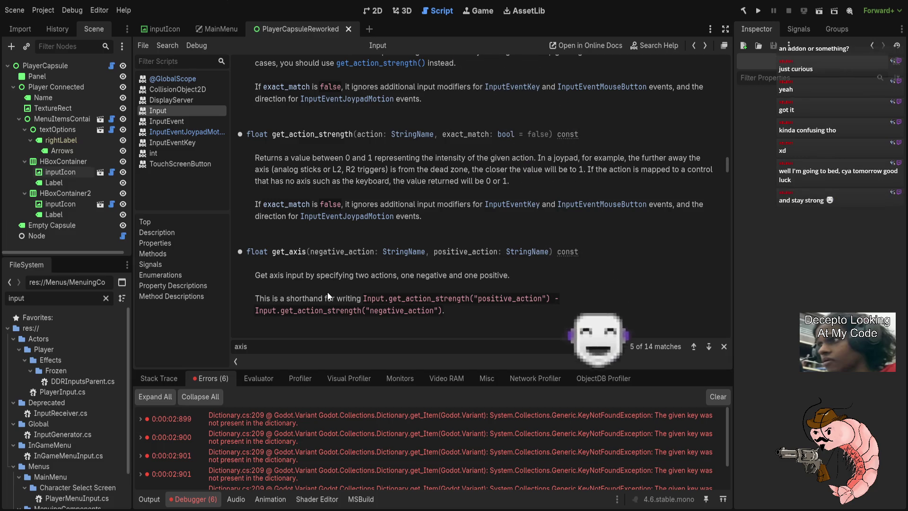
drag(252, 276, 528, 279)
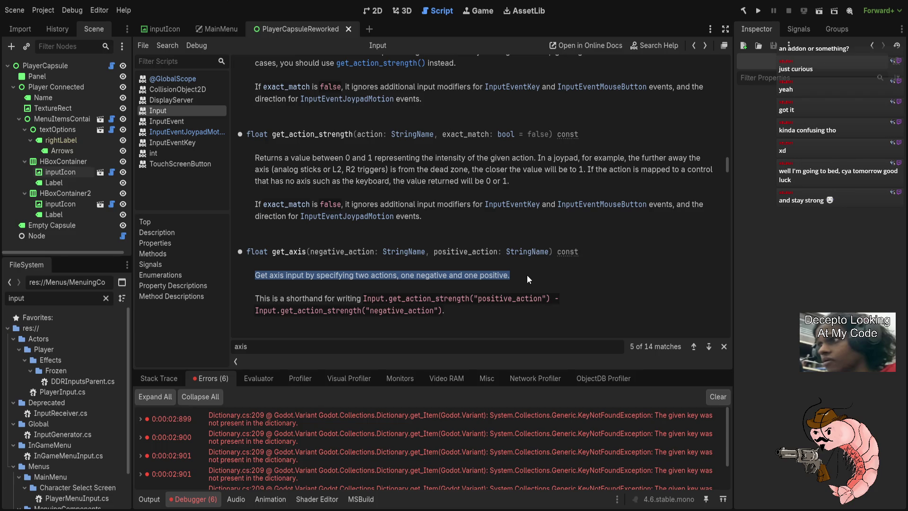
click(527, 275)
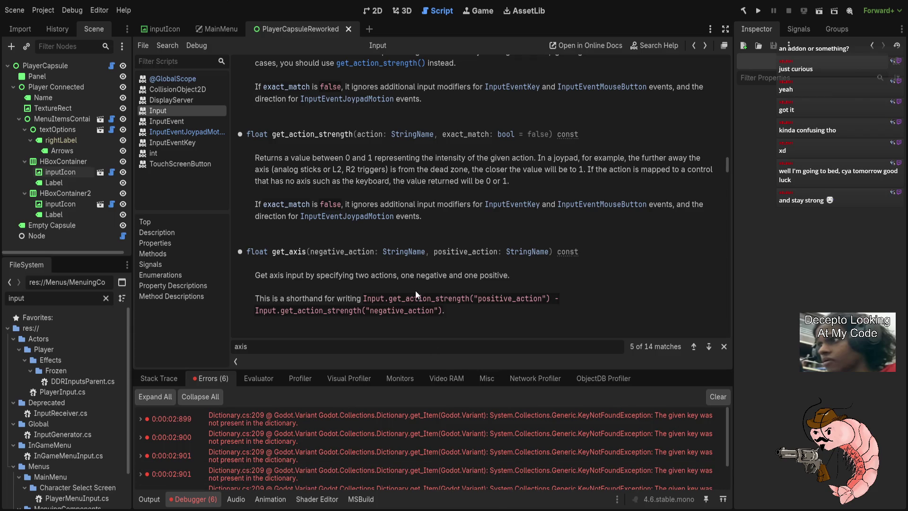
scroll(312, 212, up, 2)
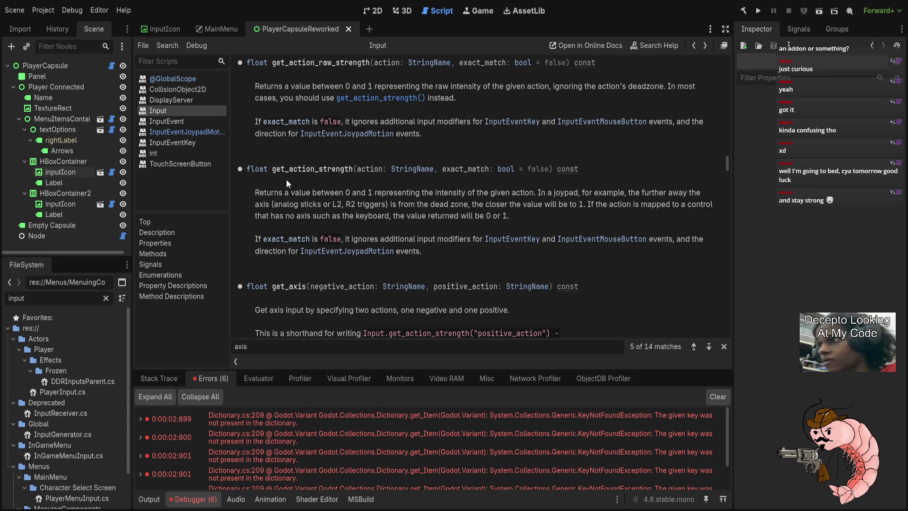
mouse_move(252, 191)
mouse_down()
mouse_move(407, 193)
mouse_move(504, 212)
mouse_move(632, 194)
mouse_up()
click(504, 212)
click(655, 213)
drag(255, 204, 613, 207)
drag(677, 209, 685, 208)
mouse_move(256, 216)
mouse_down()
mouse_move(504, 215)
mouse_move(546, 225)
mouse_up()
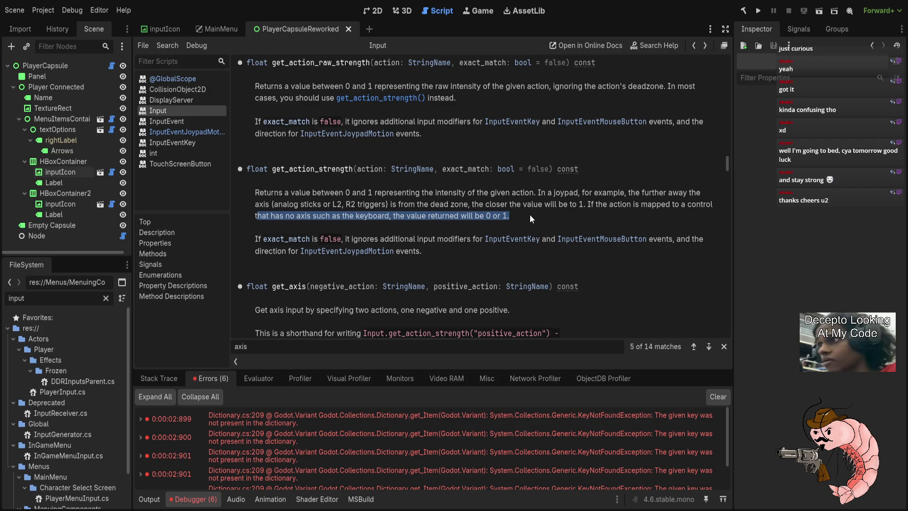
scroll(322, 288, down, 3)
scroll(322, 289, down, 2)
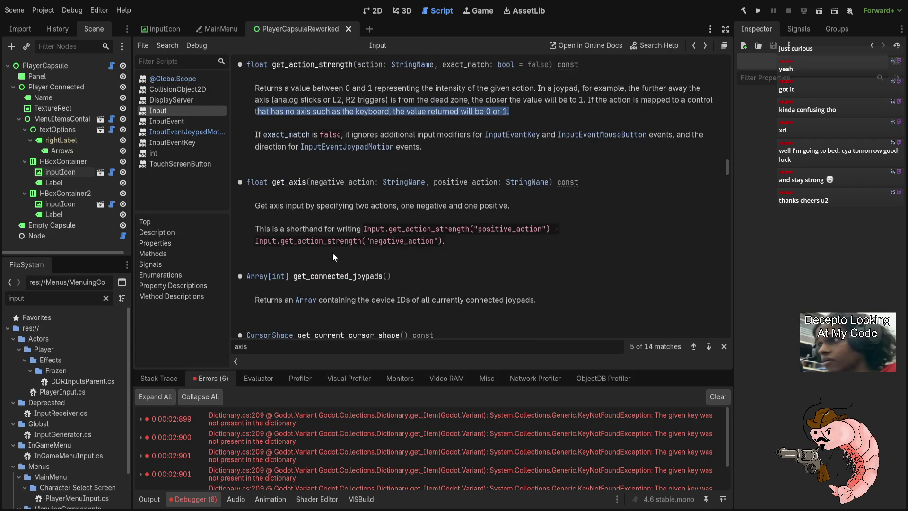
scroll(310, 311, down, 4)
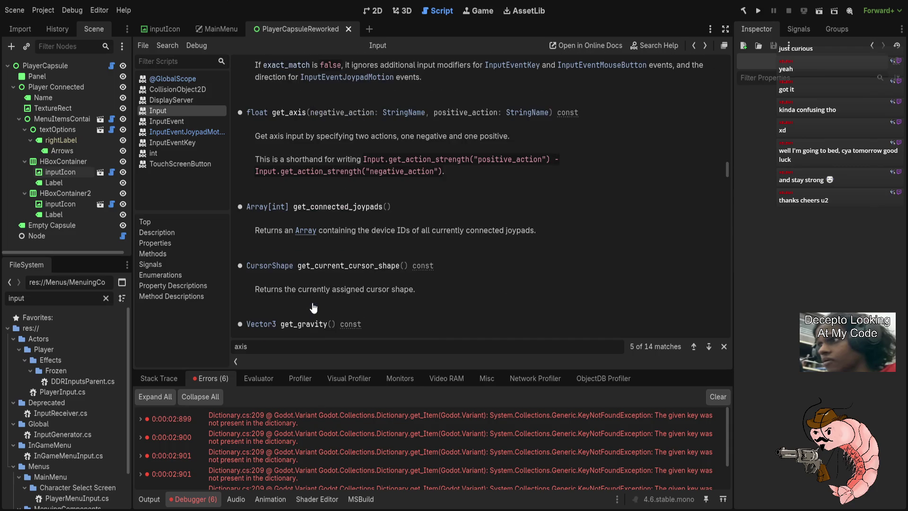
scroll(313, 307, down, 2)
scroll(311, 310, down, 4)
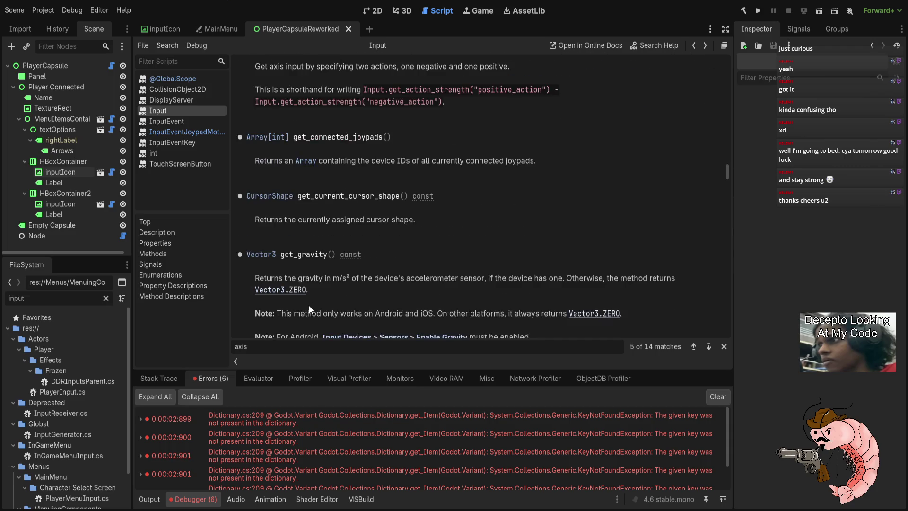
scroll(308, 302, up, 15)
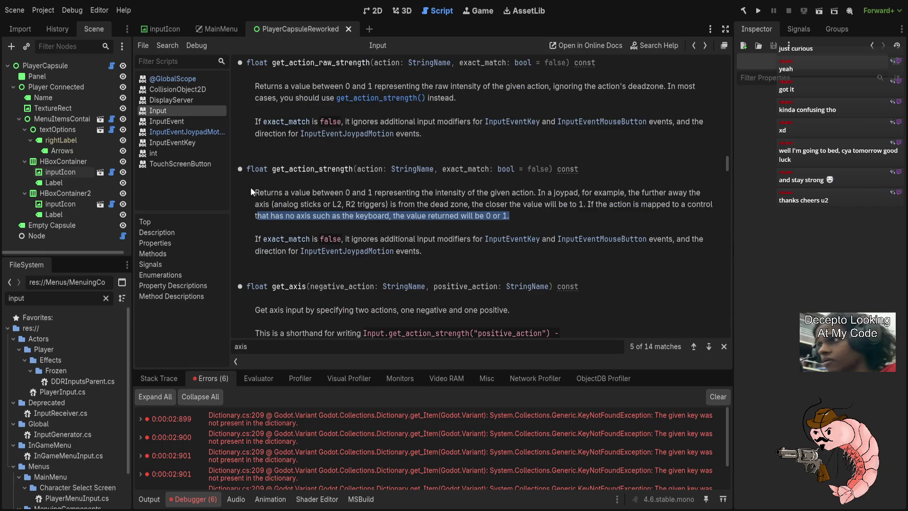
click(164, 125)
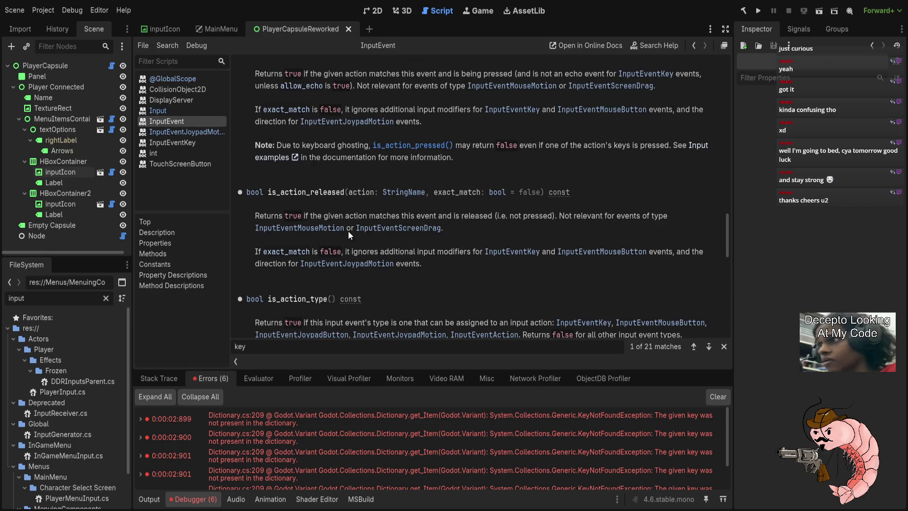
click(186, 131)
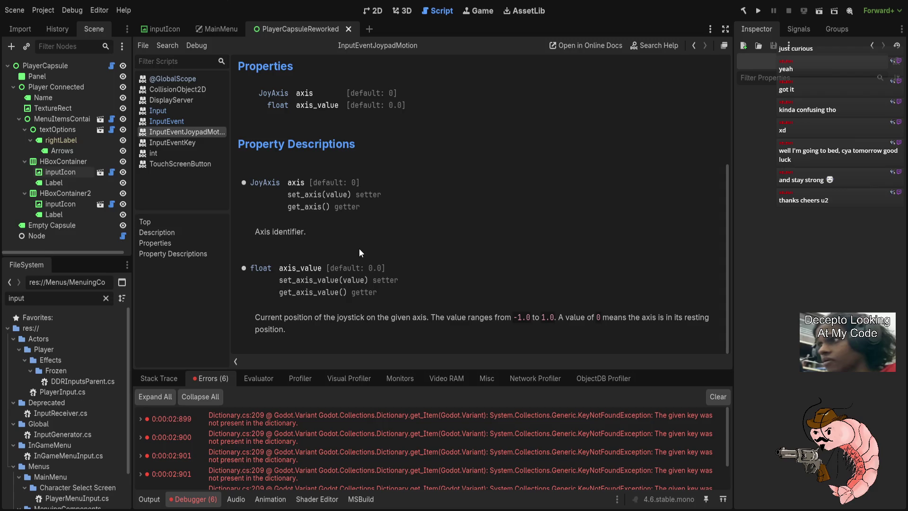
click(184, 122)
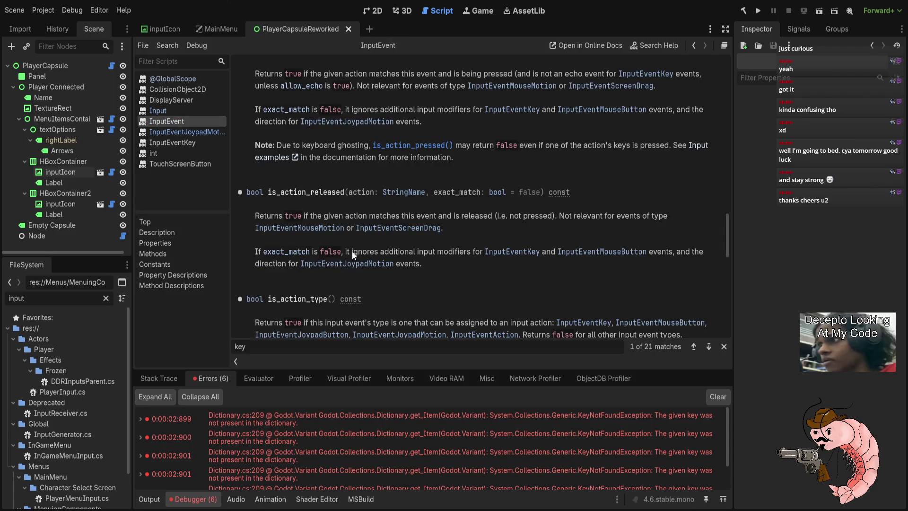
scroll(346, 254, up, 4)
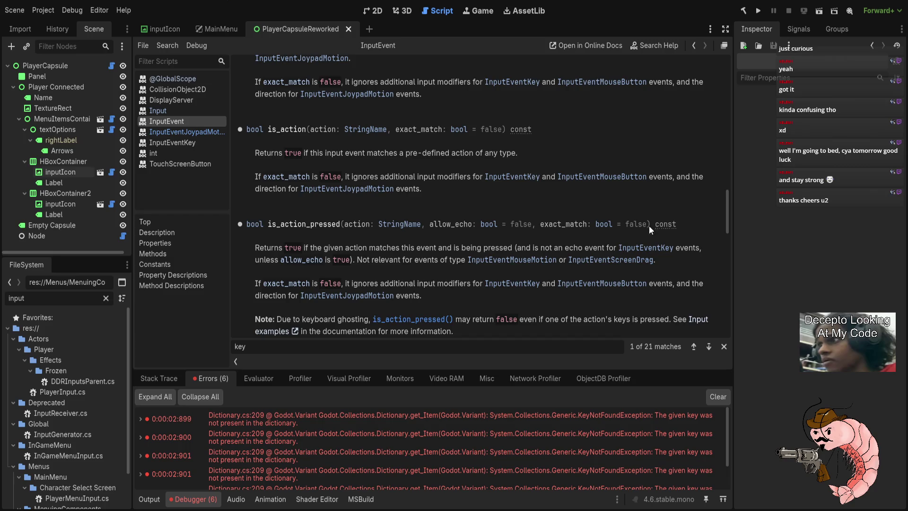
mouse_move(724, 211)
mouse_down()
mouse_move(716, 93)
mouse_move(699, 175)
mouse_up()
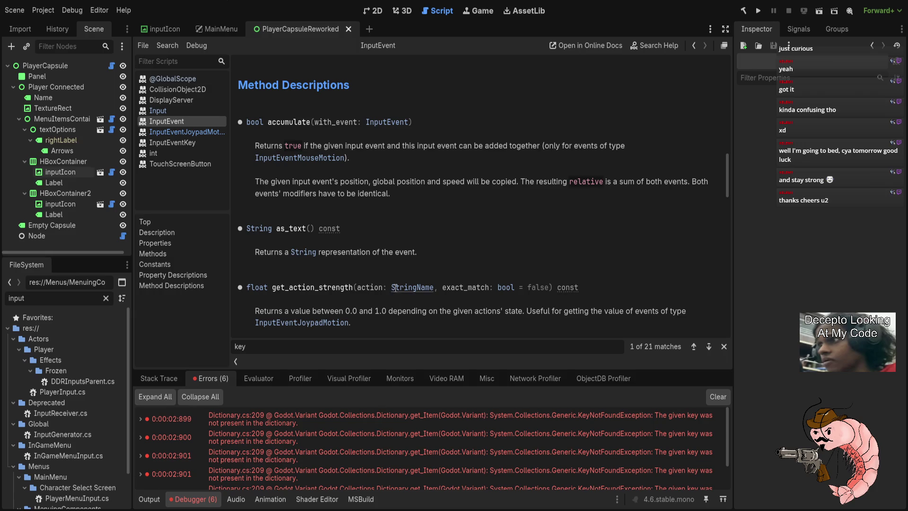
drag(390, 288, 435, 289)
drag(248, 307, 473, 319)
click(495, 334)
scroll(407, 322, down, 3)
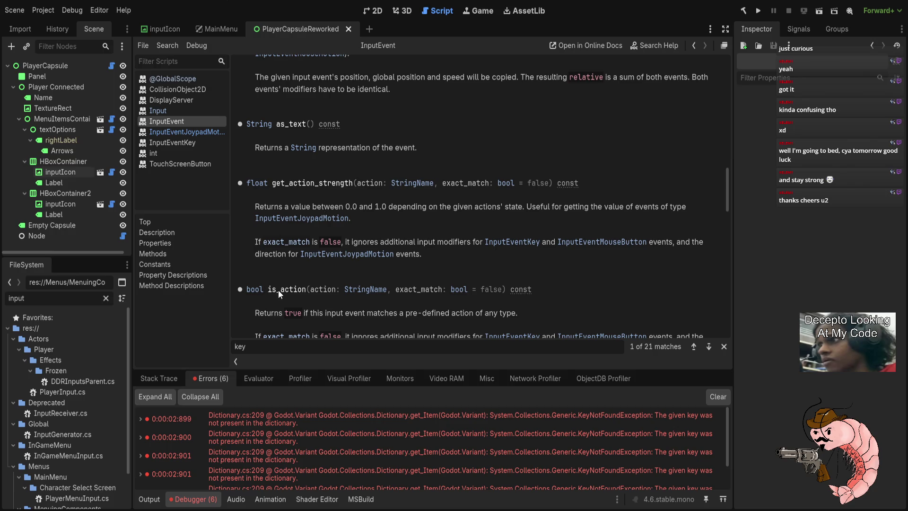
scroll(309, 289, down, 6)
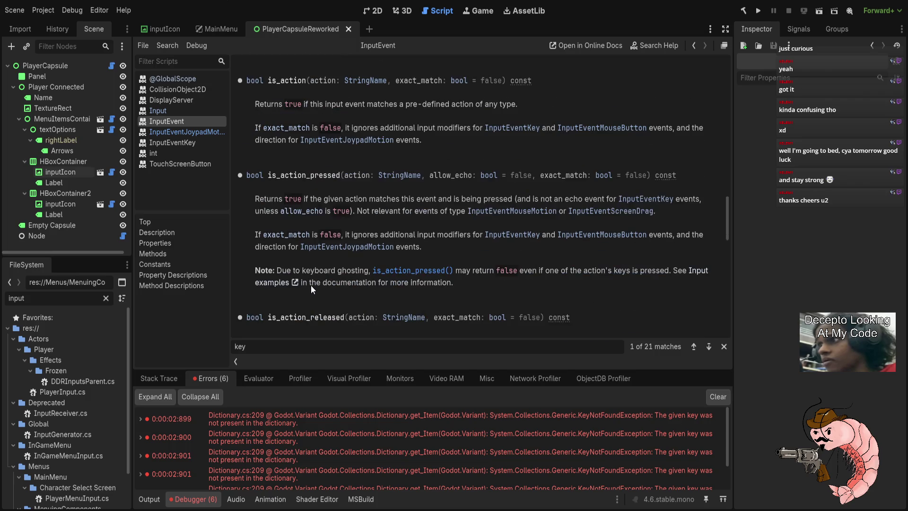
scroll(310, 296, down, 4)
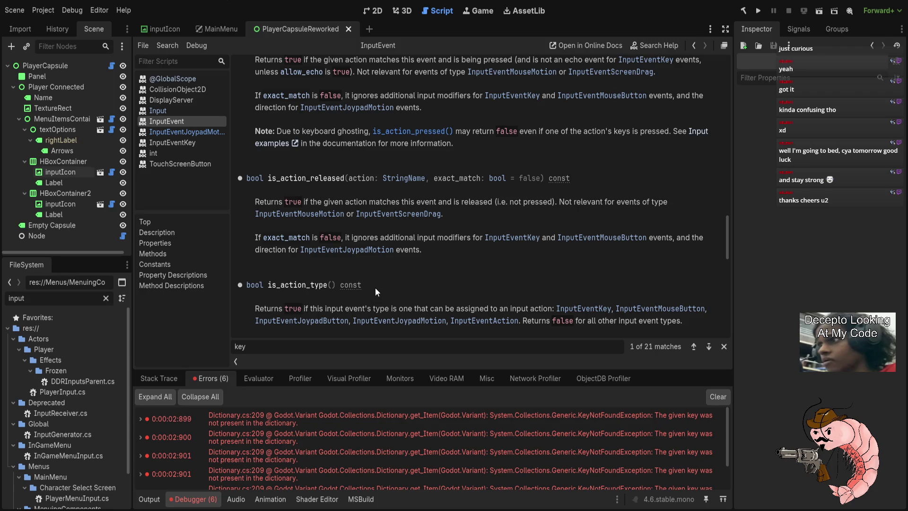
scroll(376, 289, down, 1)
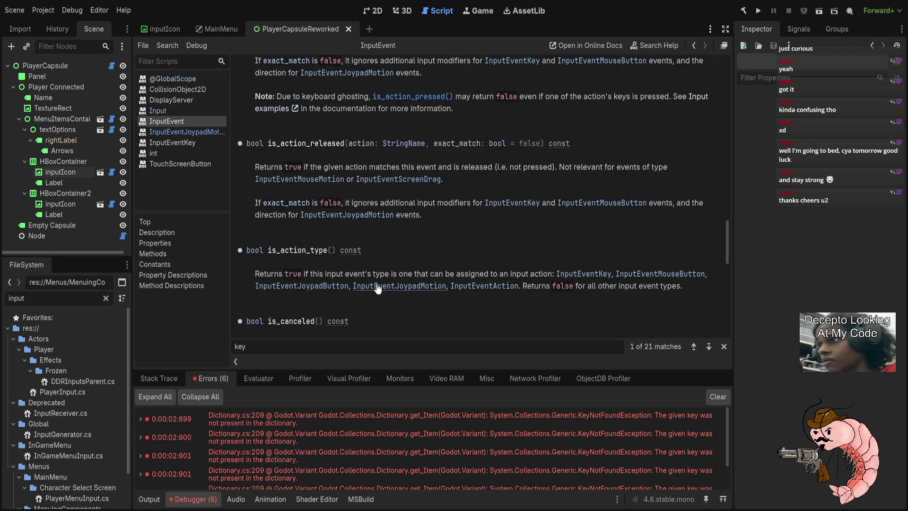
scroll(377, 288, down, 3)
scroll(377, 285, down, 3)
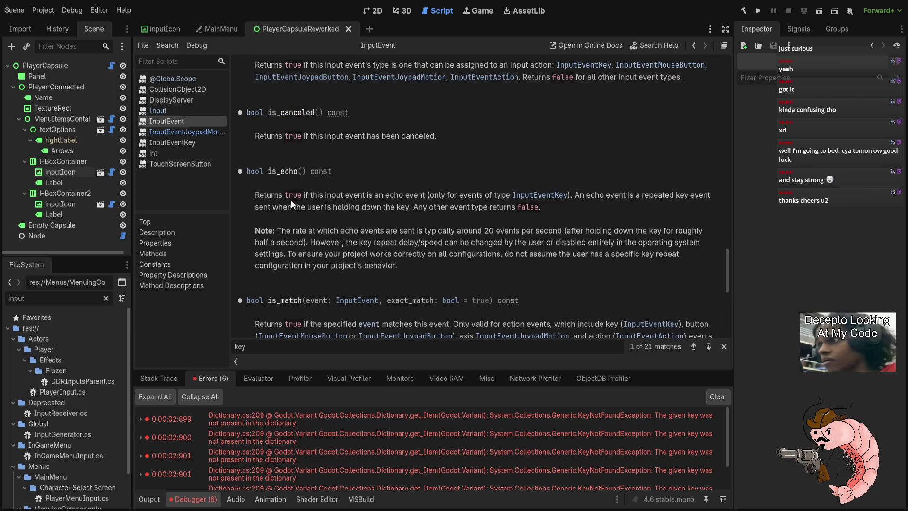
drag(254, 195, 624, 199)
click(625, 214)
scroll(366, 261, down, 3)
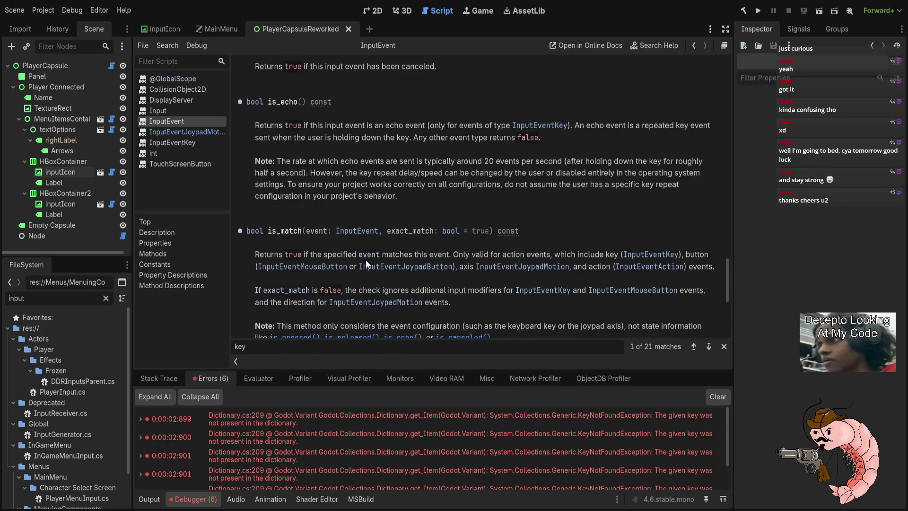
scroll(369, 261, down, 8)
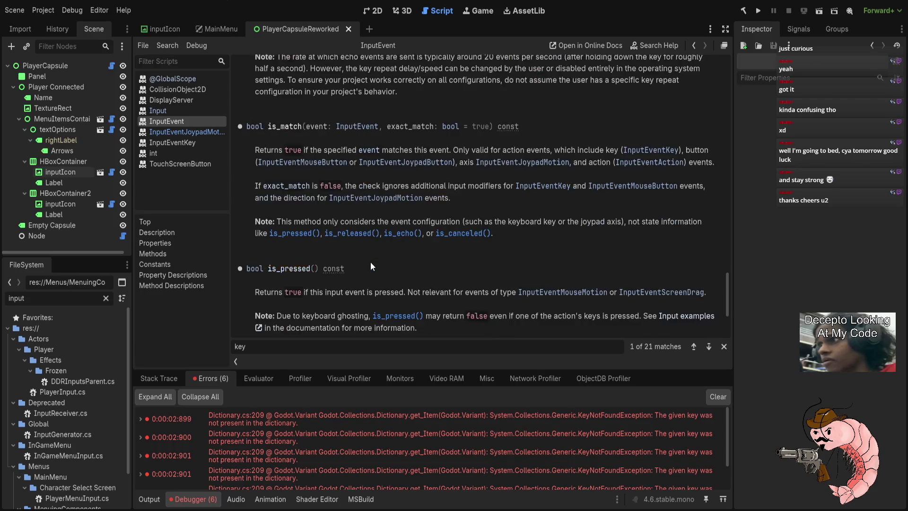
scroll(373, 266, down, 2)
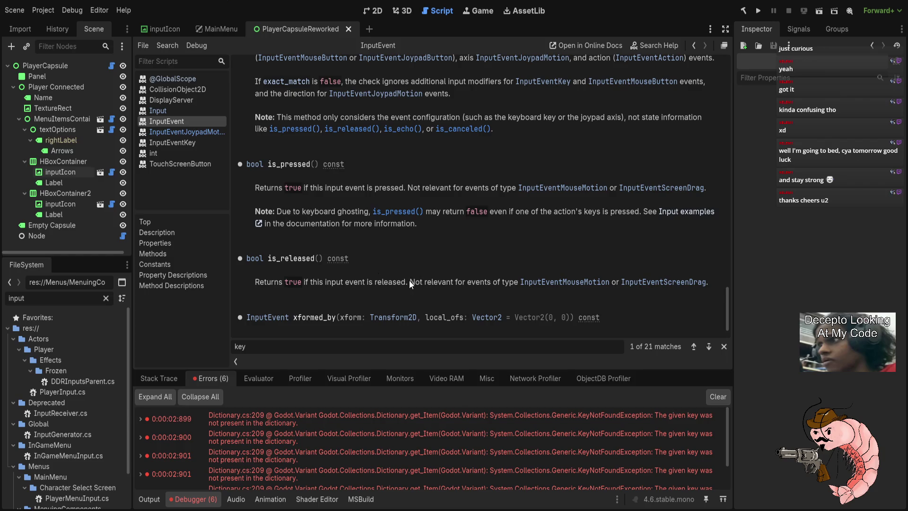
scroll(410, 281, down, 2)
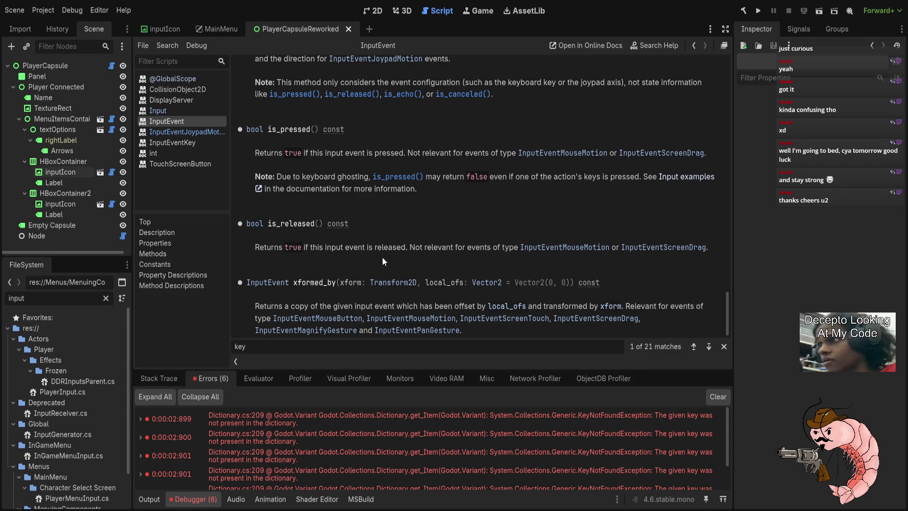
scroll(382, 258, down, 1)
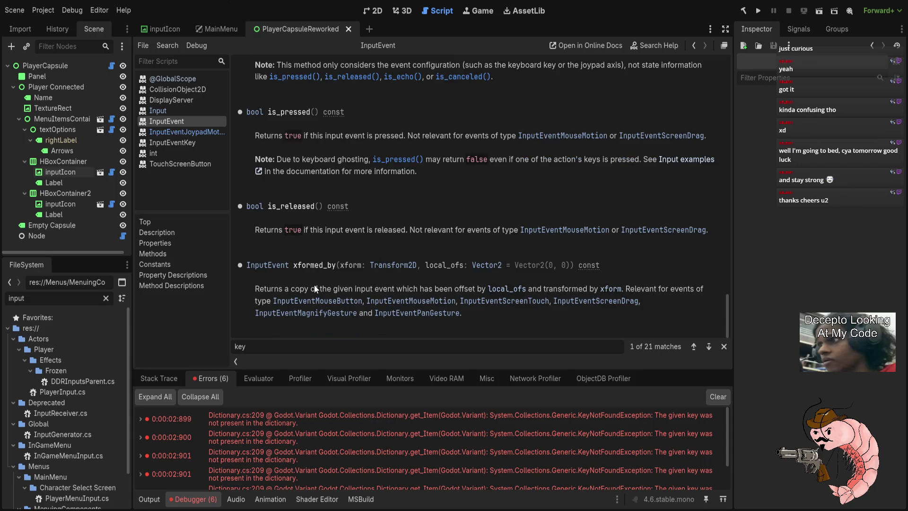
scroll(411, 302, up, 10)
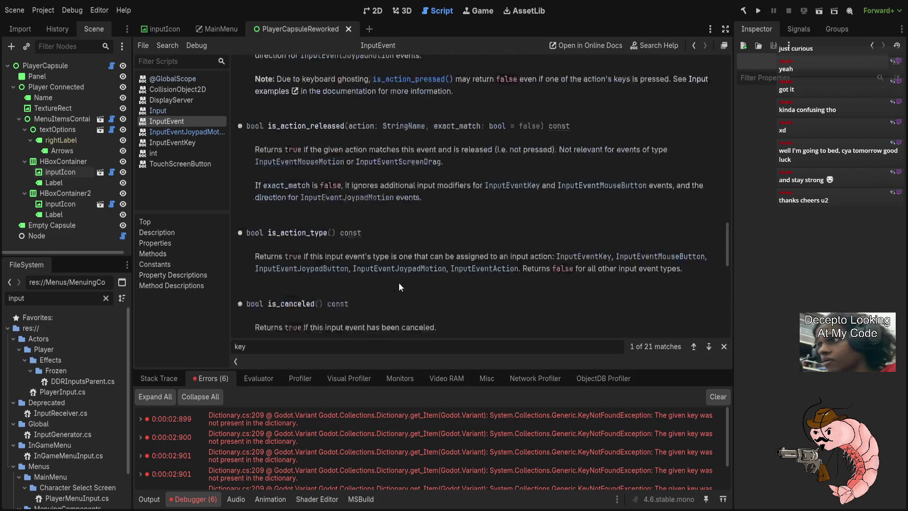
click(189, 133)
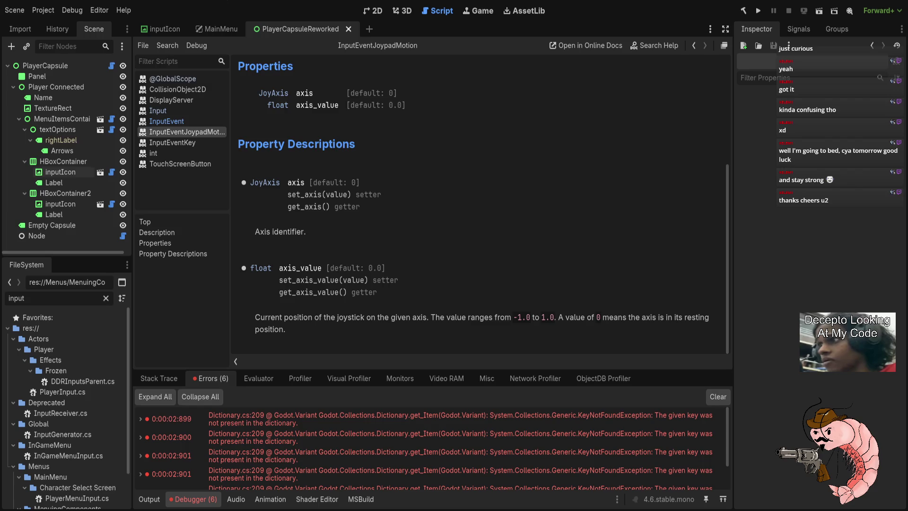
Step: Run the player capsule scene so LeftX, LeftY and RightX axis values print to Output
click(820, 11)
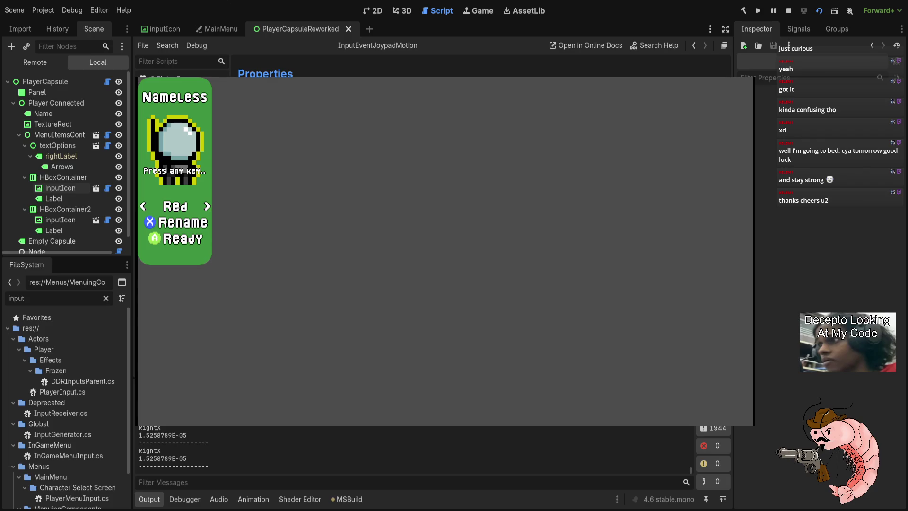
Step: Clear the accumulated Output log, then stop the running game
key(F5)
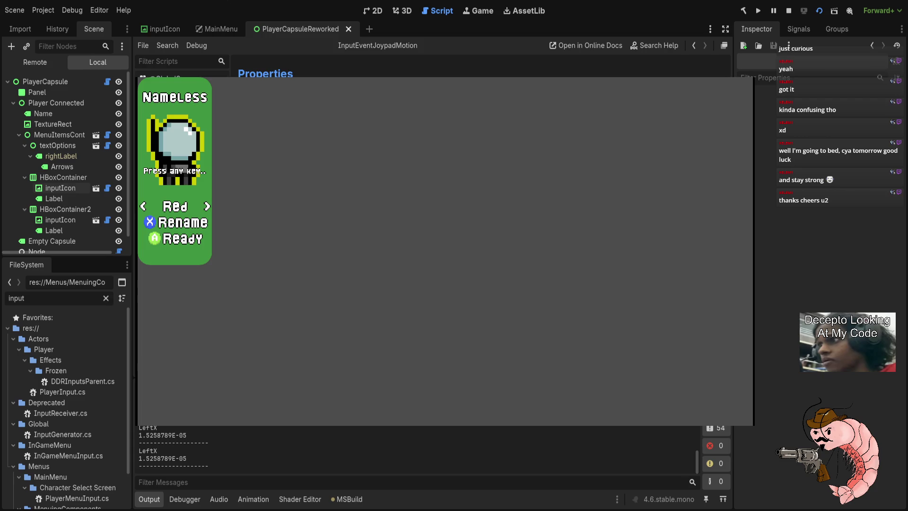
key(F8)
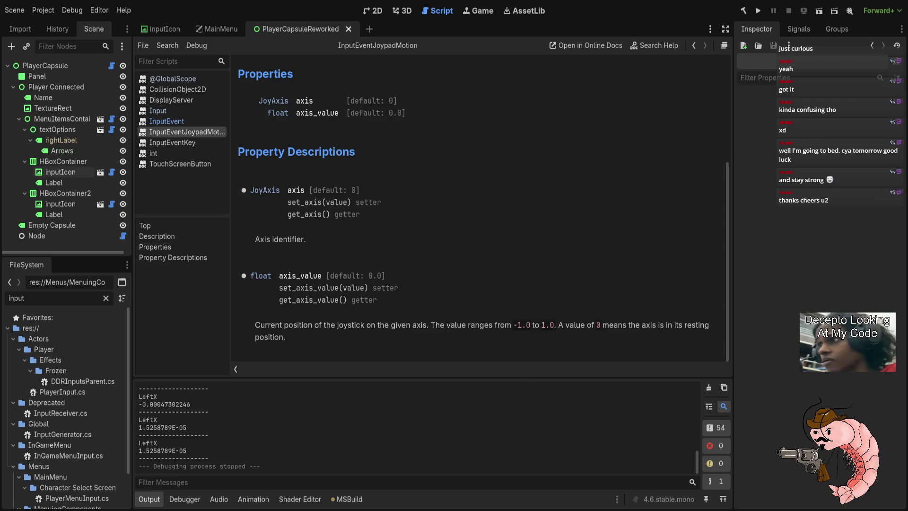
Step: Frame the player capsule card in the 2D scene view, then return to VS Code
click(375, 8)
scroll(450, 243, down, 2)
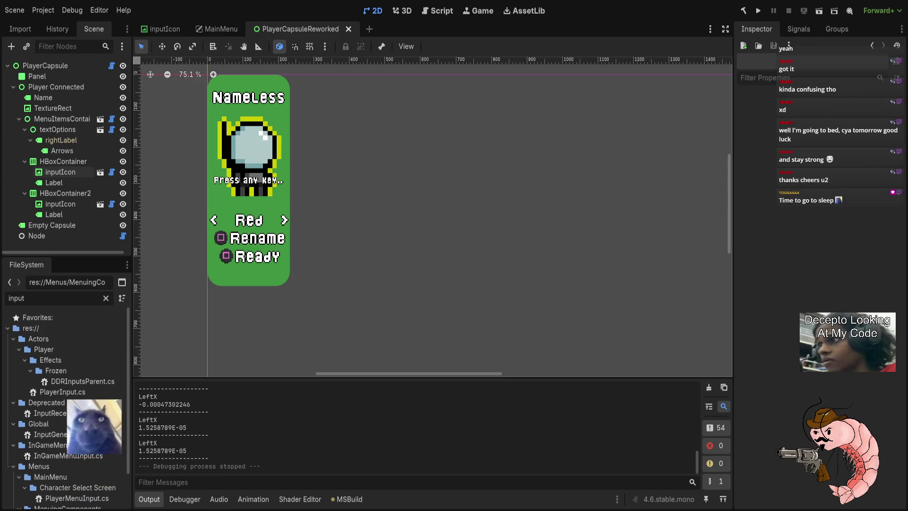
key(alt+Tab)
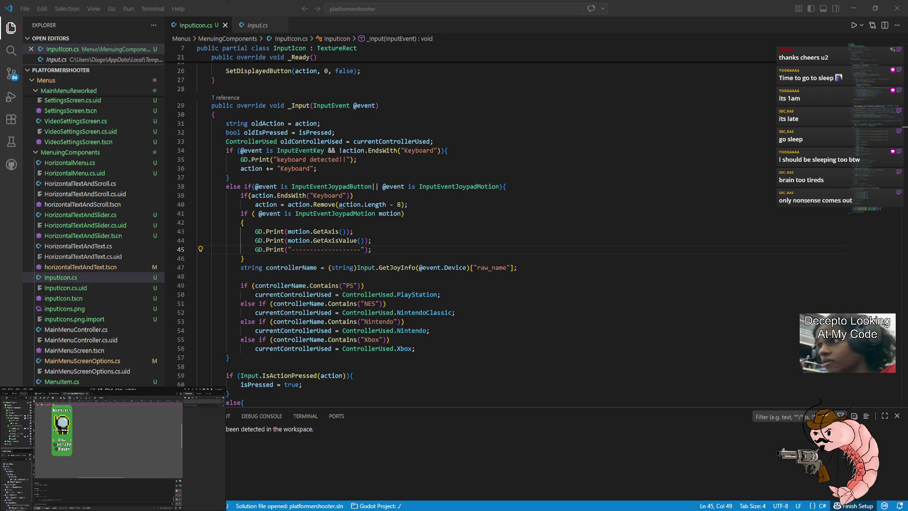
mouse_move(372, 240)
mouse_down()
mouse_move(259, 241)
mouse_move(248, 215)
mouse_move(283, 255)
mouse_move(372, 241)
mouse_up()
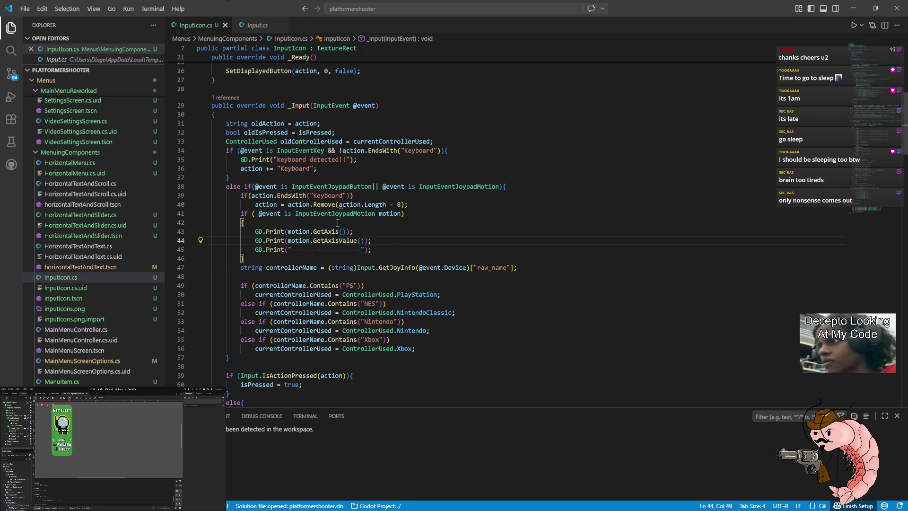
mouse_move(313, 240)
mouse_down()
mouse_move(371, 240)
mouse_move(255, 241)
mouse_up()
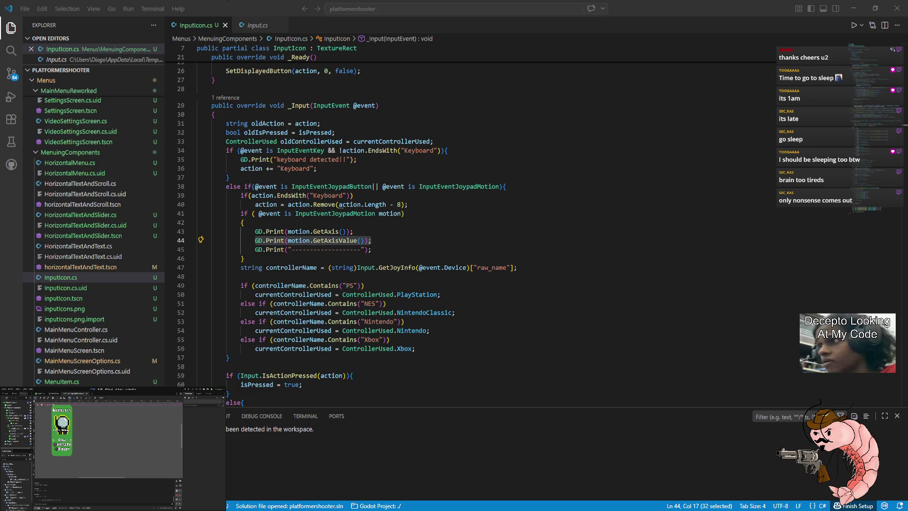
Step: Comment out, then delete, the joypad axis printing block on lines 41–46, and outdent the empty line
drag(244, 258, 190, 214)
key(shift+alt+a)
click(285, 240)
drag(311, 262, 240, 213)
key(BackSpace)
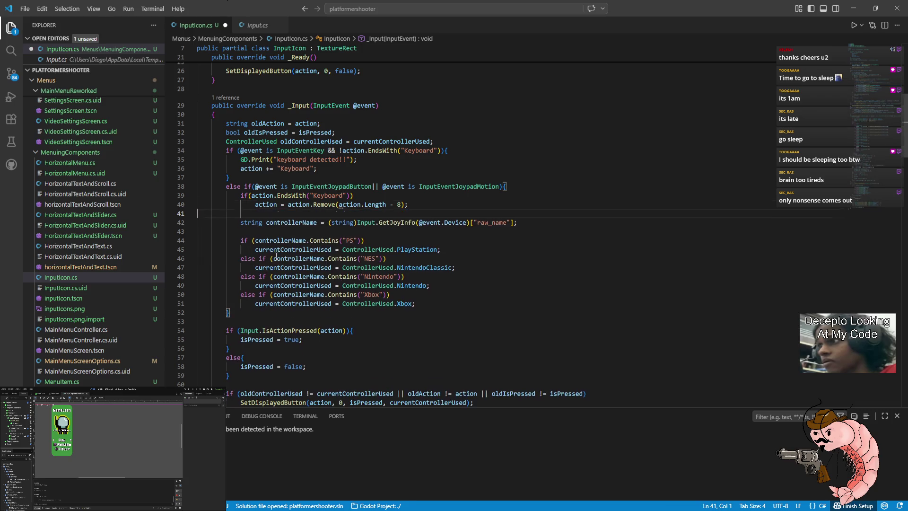
key(BackSpace)
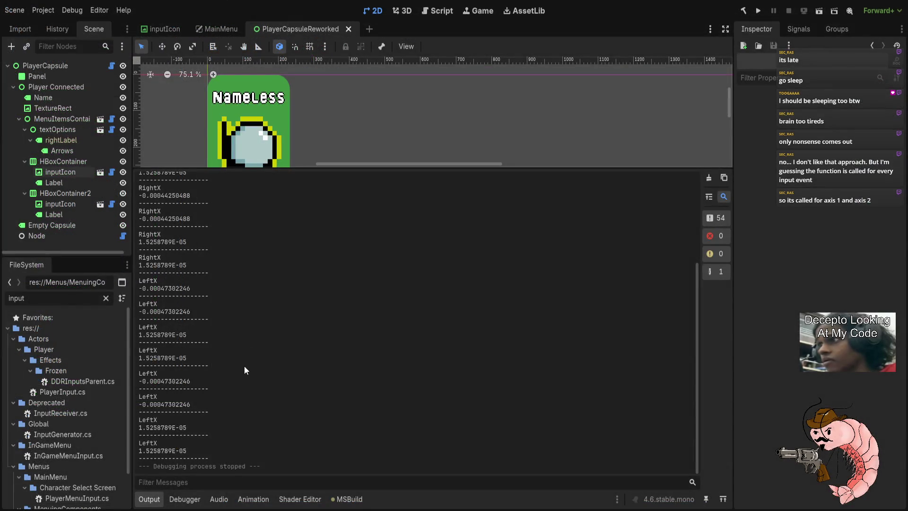
Step: Review the LeftX and RightX entries in the Output log by selecting and scrolling through them
drag(139, 442, 179, 444)
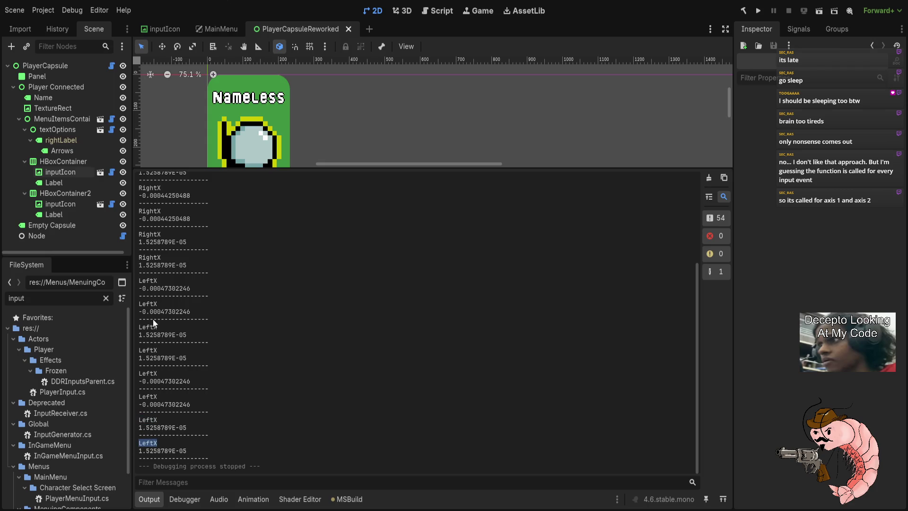
mouse_move(141, 277)
mouse_down()
mouse_move(221, 336)
mouse_move(249, 457)
mouse_up()
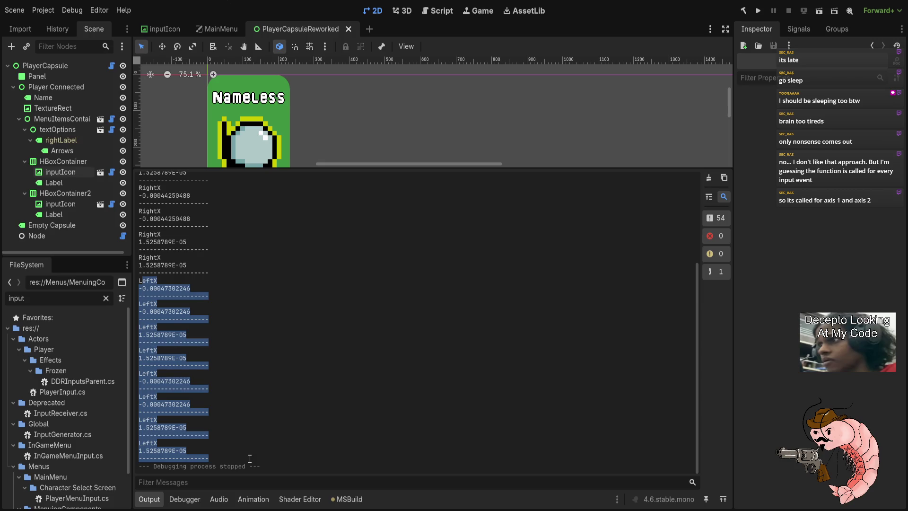
scroll(251, 428, up, 3)
scroll(250, 429, up, 1)
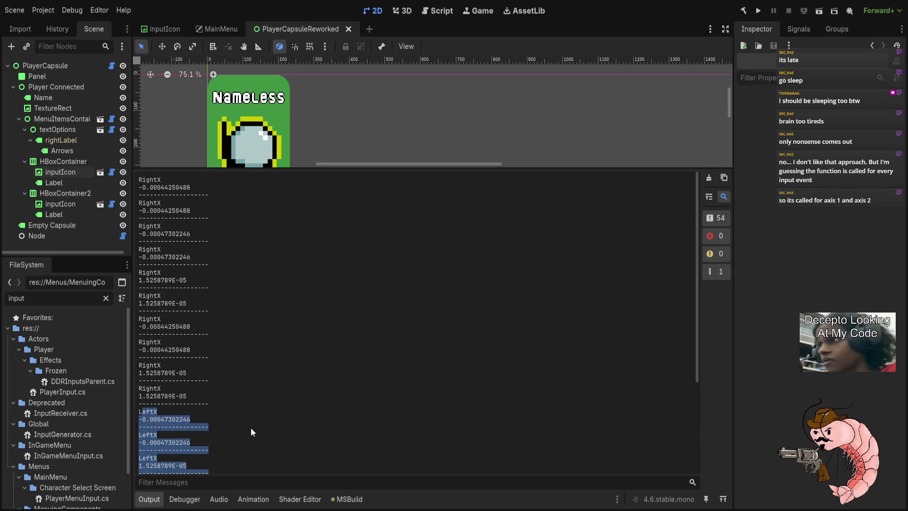
click(202, 373)
Step: Narrow the left dock slightly, select more log entries, and run the player capsule scene
mouse_move(132, 265)
mouse_down()
mouse_move(141, 284)
mouse_move(128, 294)
mouse_up()
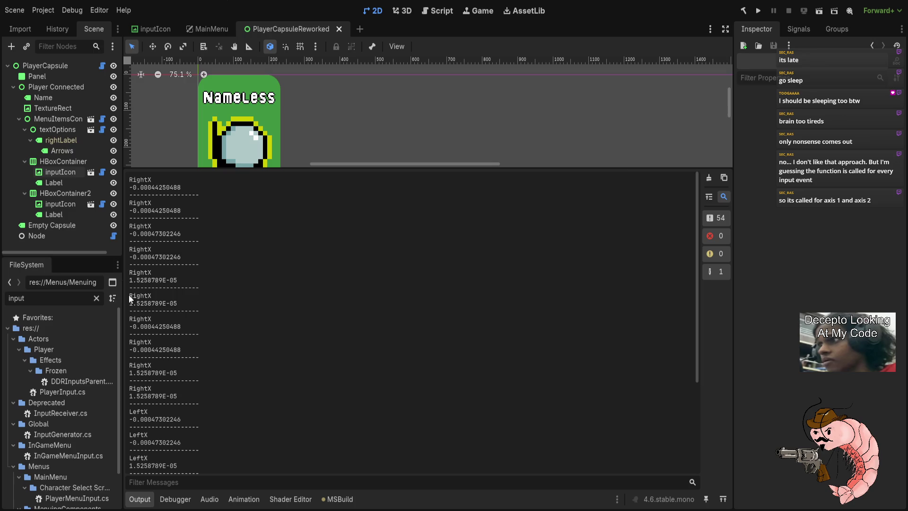
mouse_move(131, 182)
mouse_down()
mouse_move(227, 416)
mouse_move(257, 434)
mouse_up()
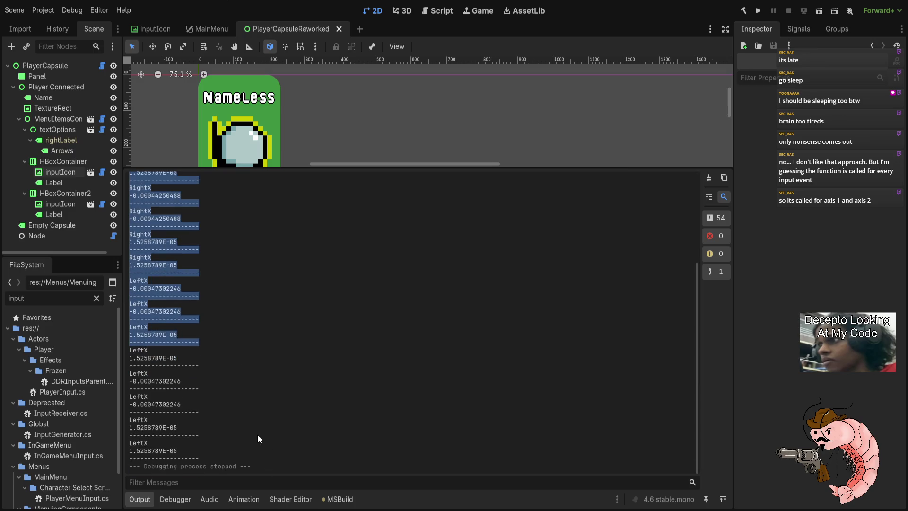
click(256, 433)
key(F6)
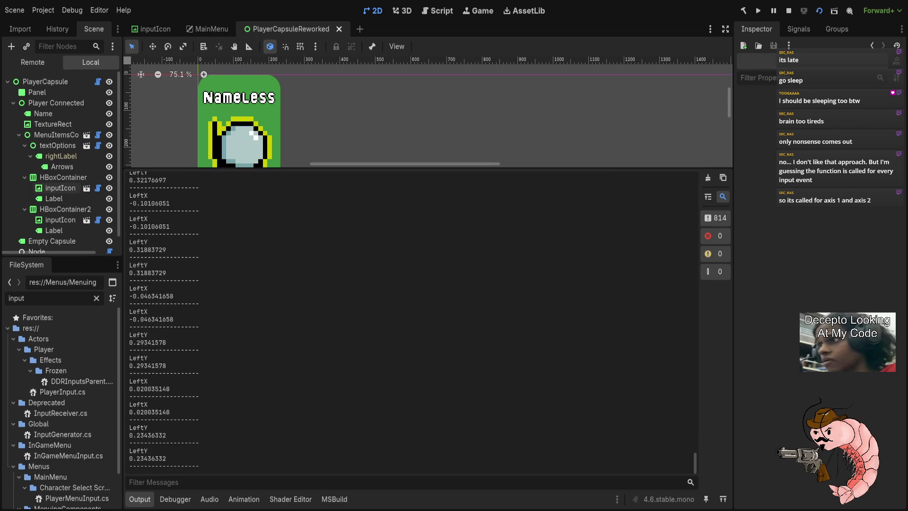
Step: Press S in the running game to trigger keyboard detection, then stop the game
key(s)
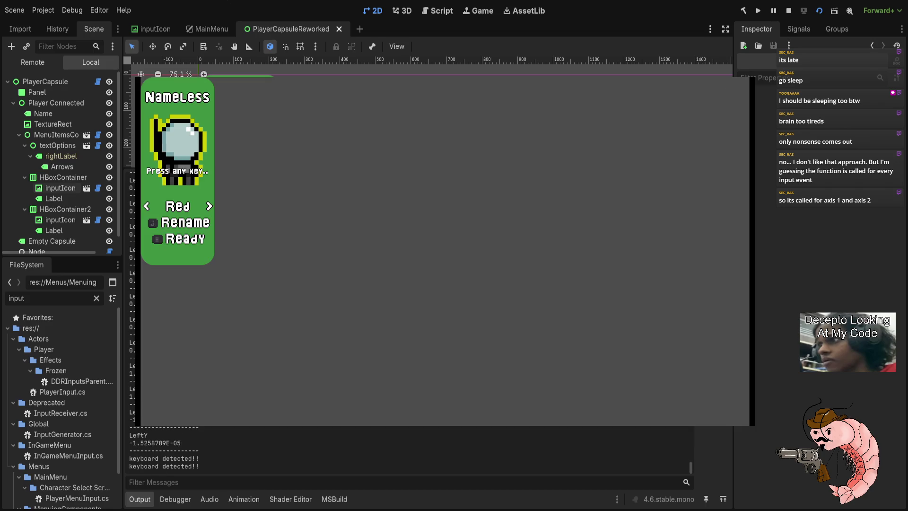
click(789, 11)
Step: Inspect the Output log, selecting LeftY, LeftX and separator entries
scroll(293, 356, up, 3)
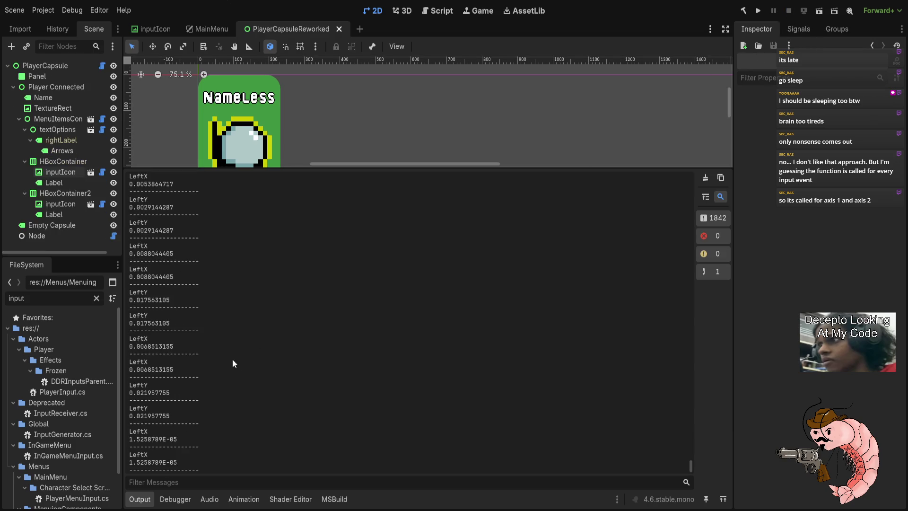
scroll(162, 448, down, 2)
scroll(156, 392, up, 6)
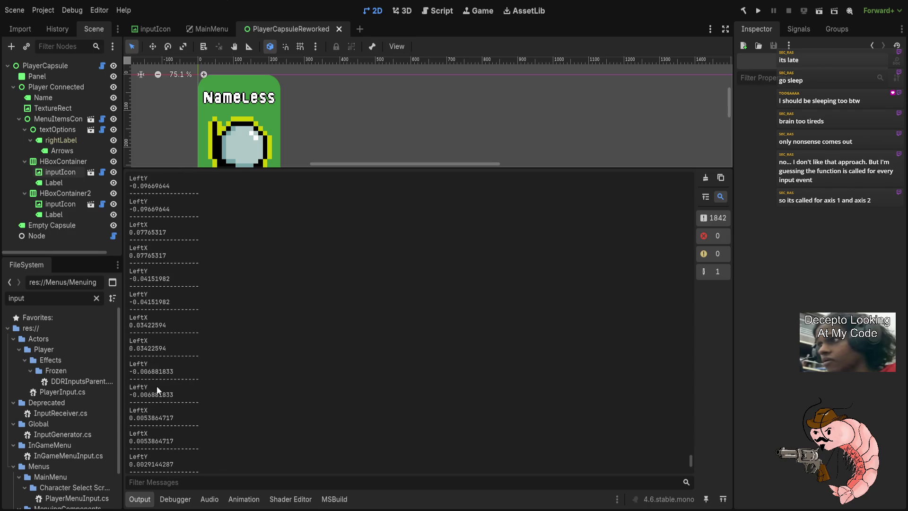
scroll(147, 269, up, 12)
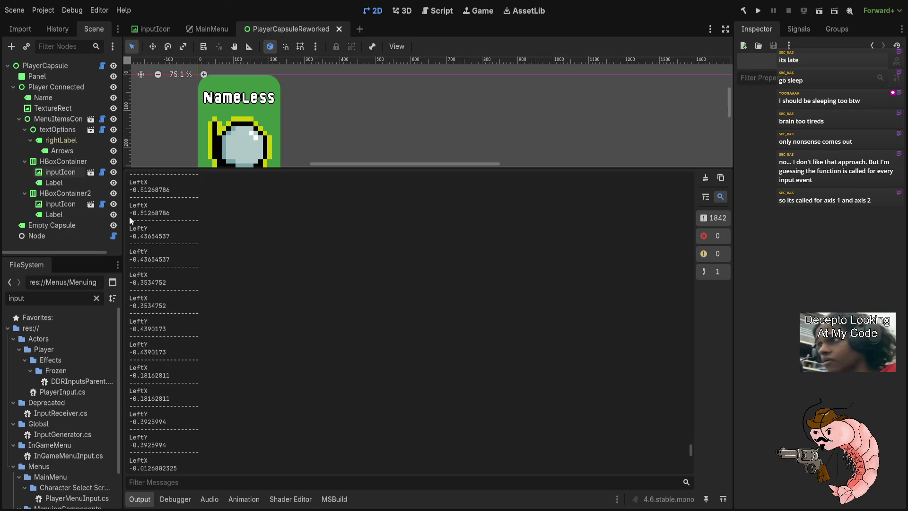
drag(130, 251, 144, 251)
double_click(130, 274)
drag(140, 360, 180, 360)
scroll(161, 375, down, 3)
drag(130, 325, 140, 325)
drag(140, 387, 171, 410)
Step: Clear the Output log, shrink the bottom panel, and centre the player card on the canvas
scroll(161, 378, down, 7)
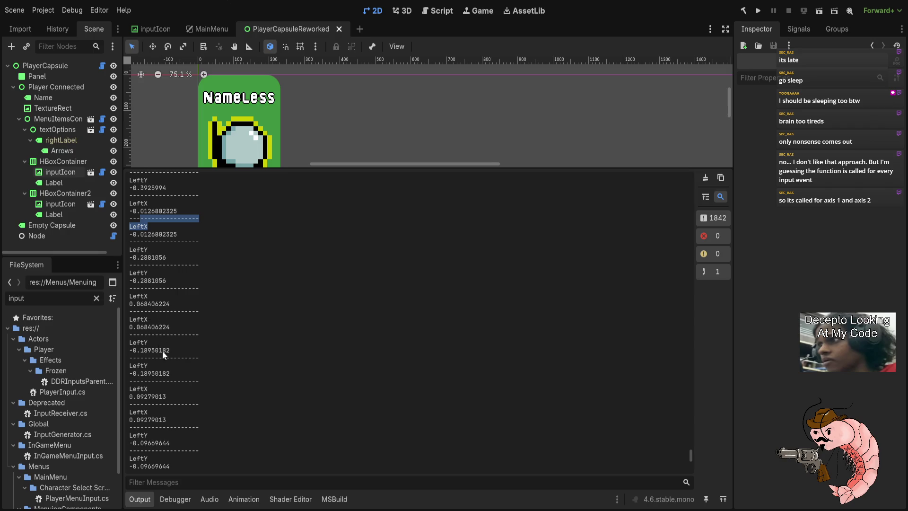
scroll(166, 444, down, 10)
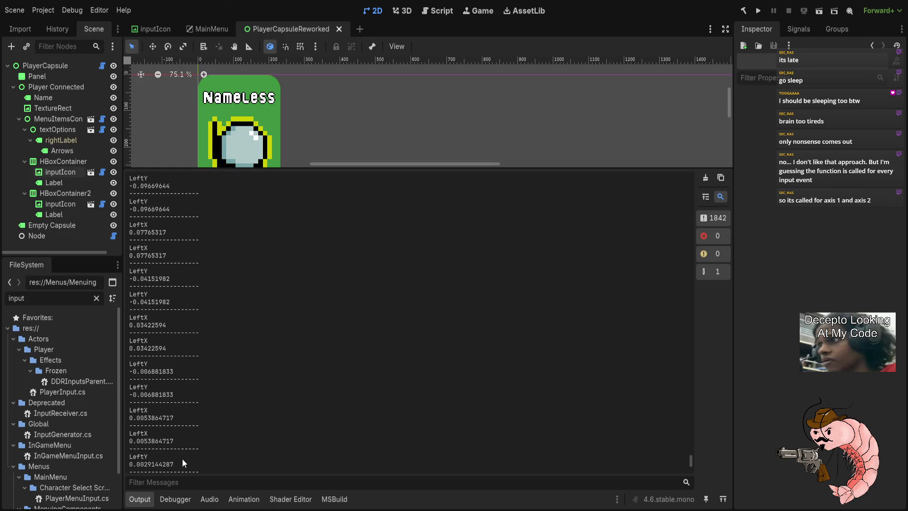
scroll(211, 438, down, 3)
scroll(208, 450, down, 10)
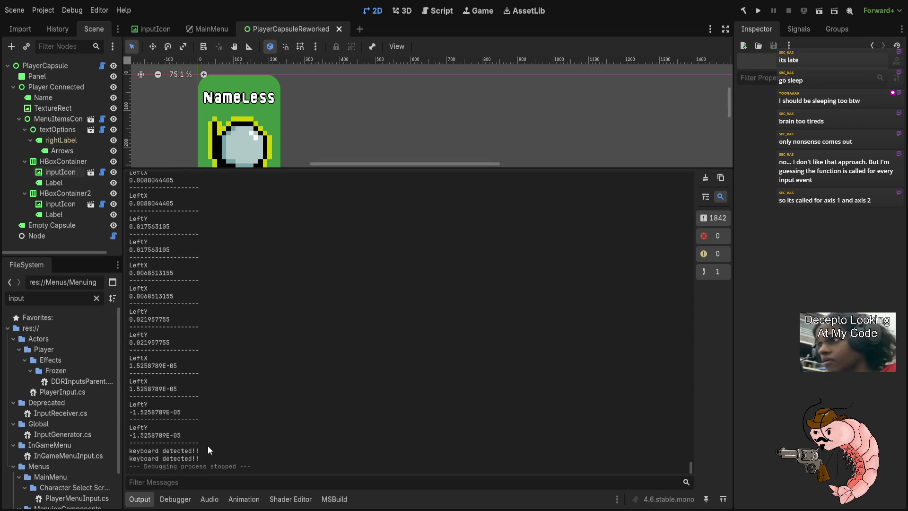
scroll(205, 438, up, 15)
scroll(206, 438, up, 5)
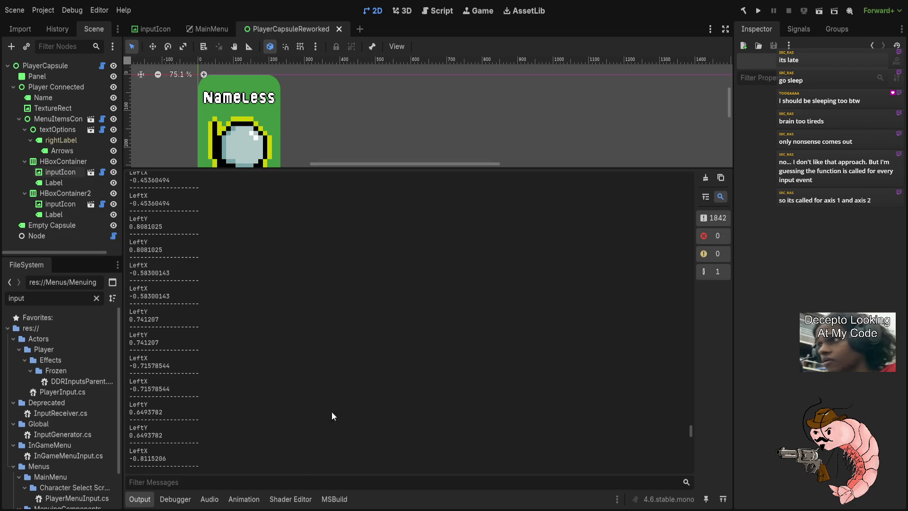
click(706, 177)
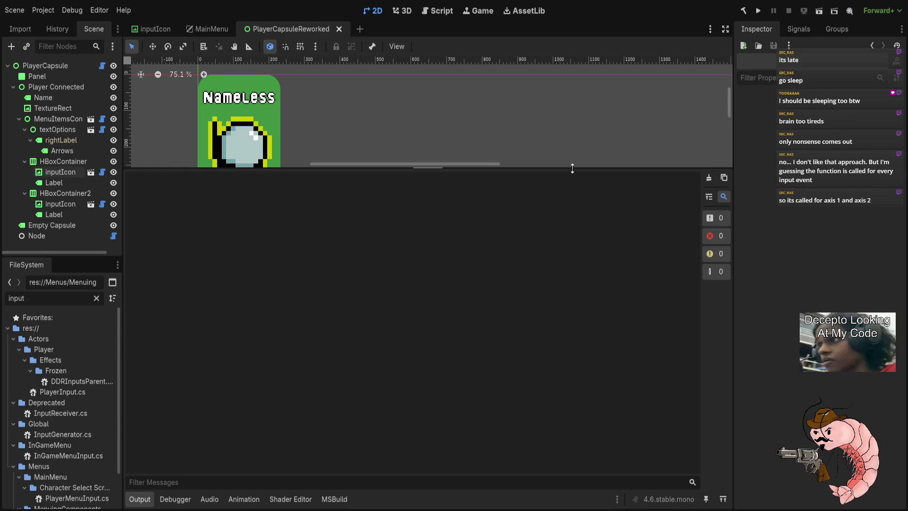
drag(575, 168, 575, 378)
drag(345, 292, 383, 298)
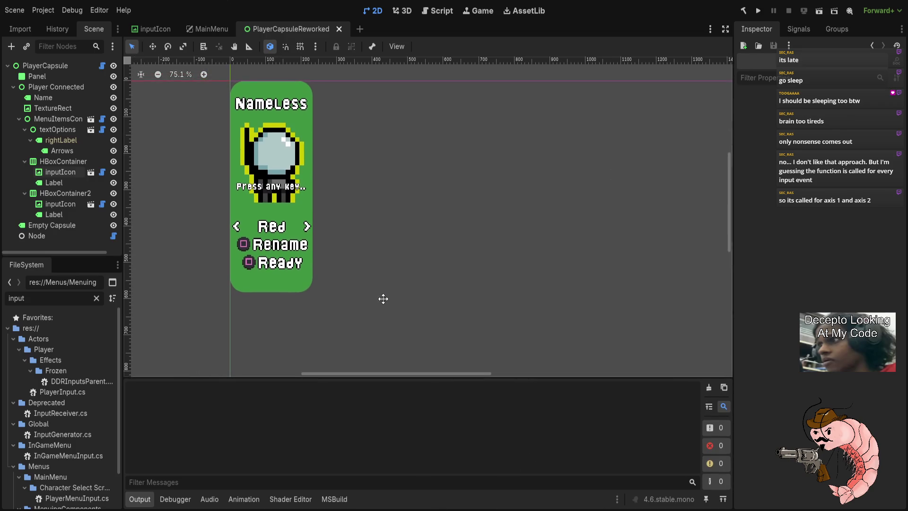